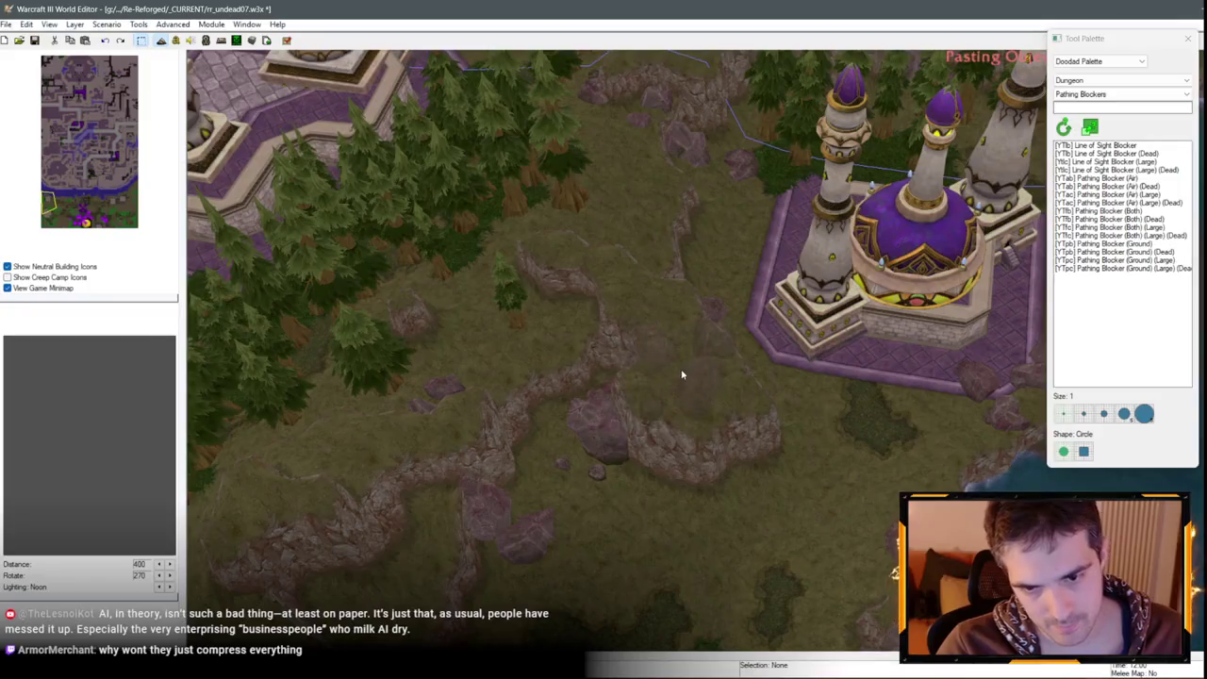
Change the Rocks (Walkable) doodad beside the purple-domed base to variation 8
left_click(594, 314)
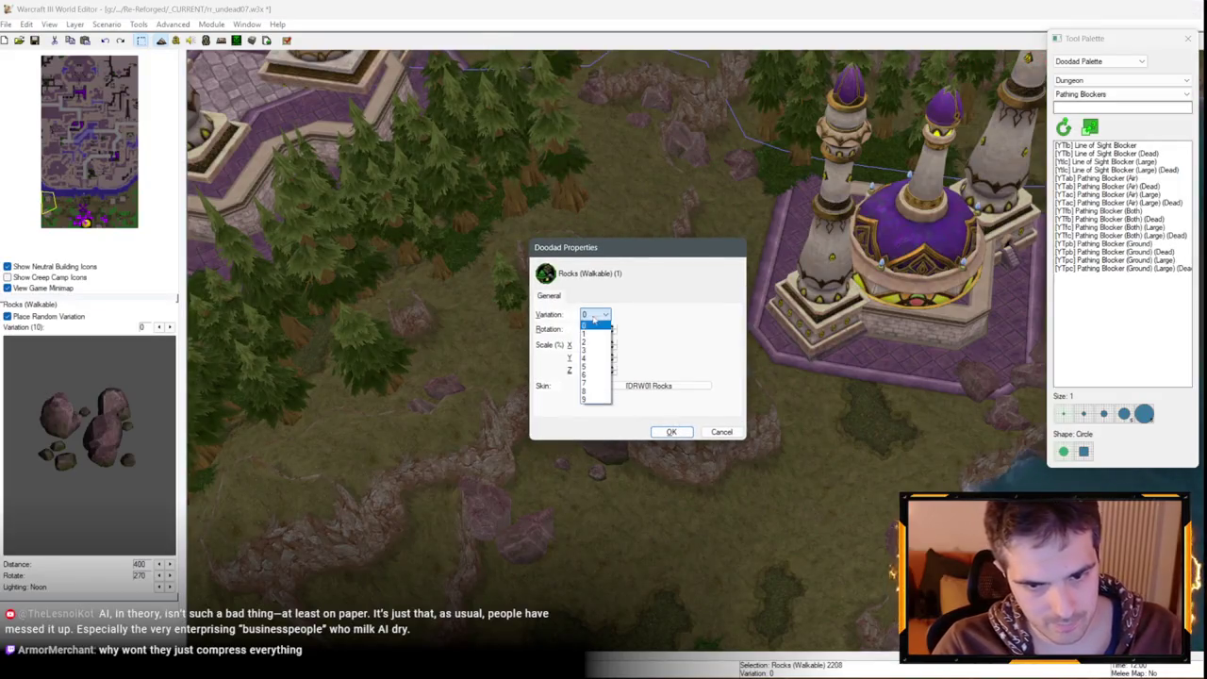
left_click(596, 394)
left_click(671, 431)
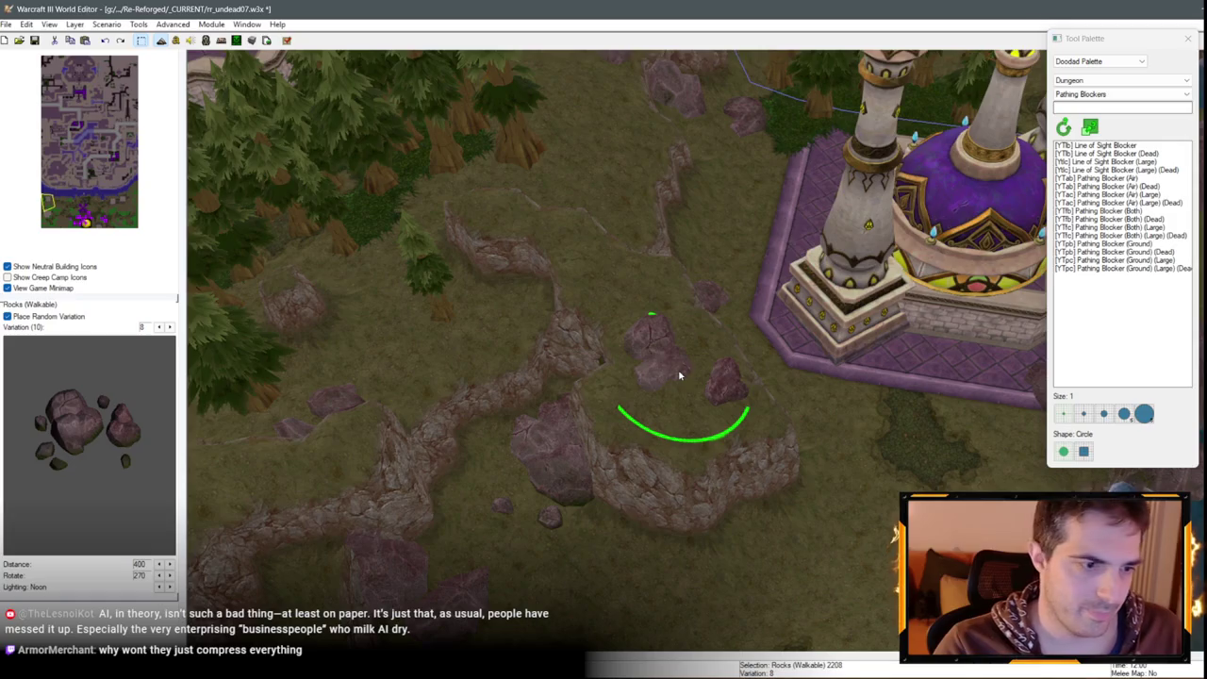
Paste the variation-8 walkable rock cluster onto the rocky ridge beside the forest
scroll(679, 375, "up", 1)
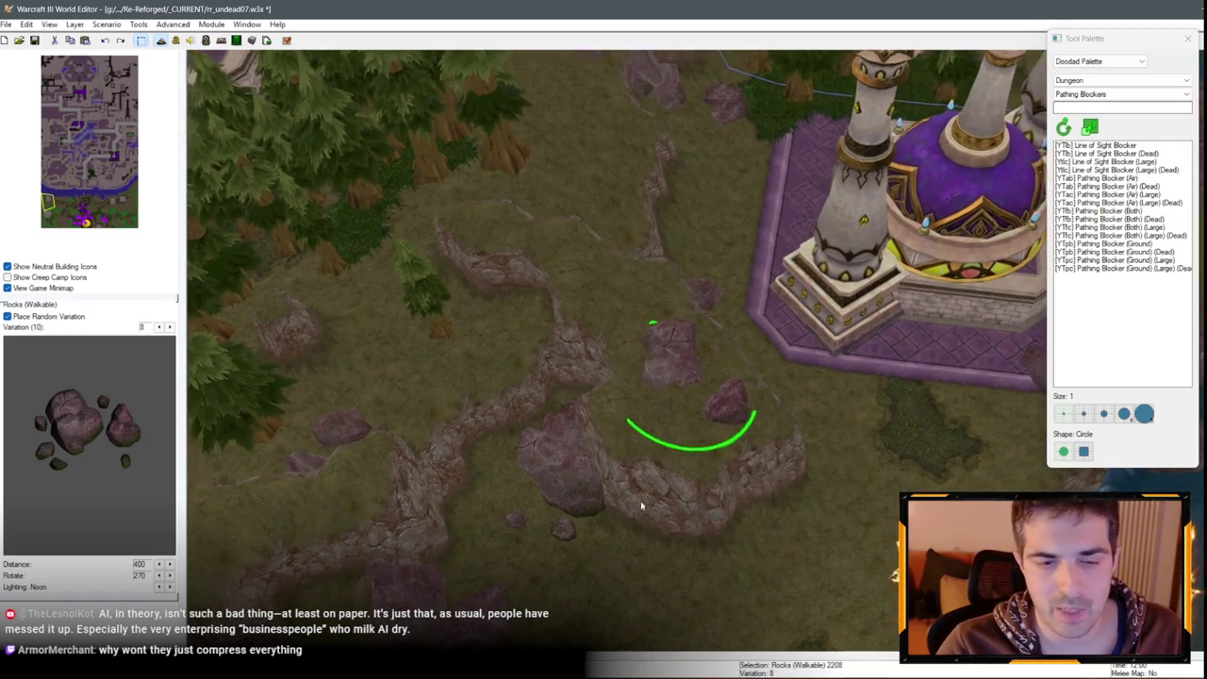
scroll(641, 506, "down", 5)
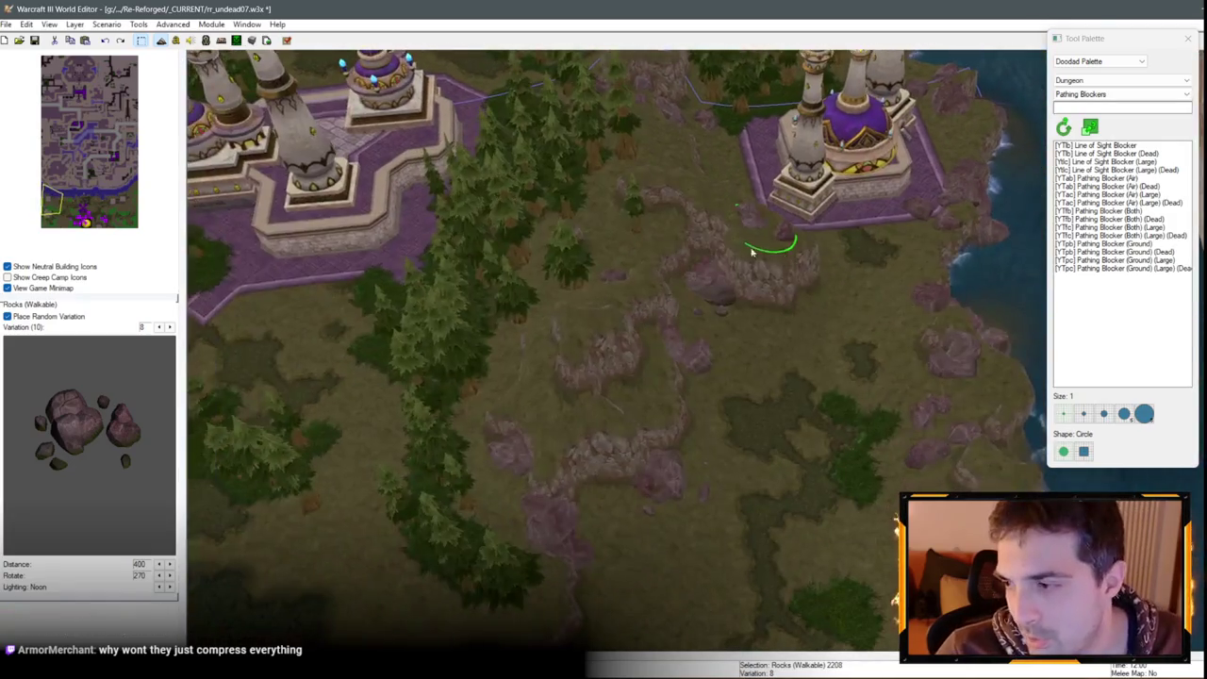
scroll(733, 352, "up", 3)
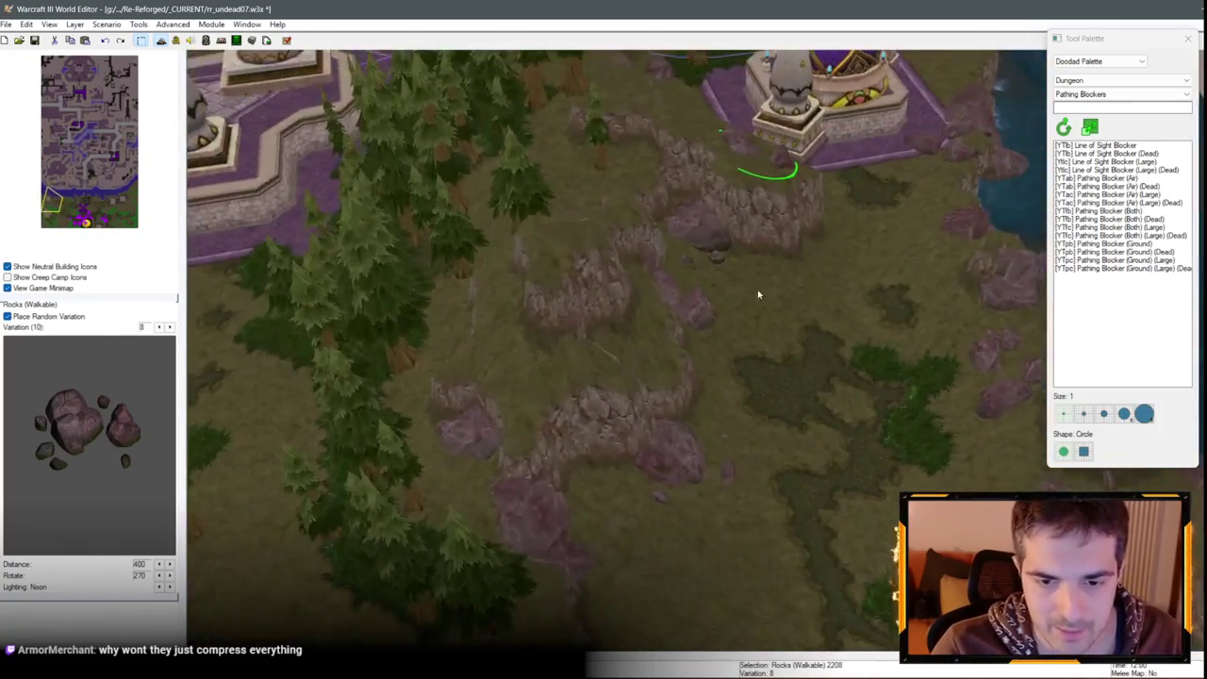
key("ctrl+v")
scroll(758, 294, "down", 3)
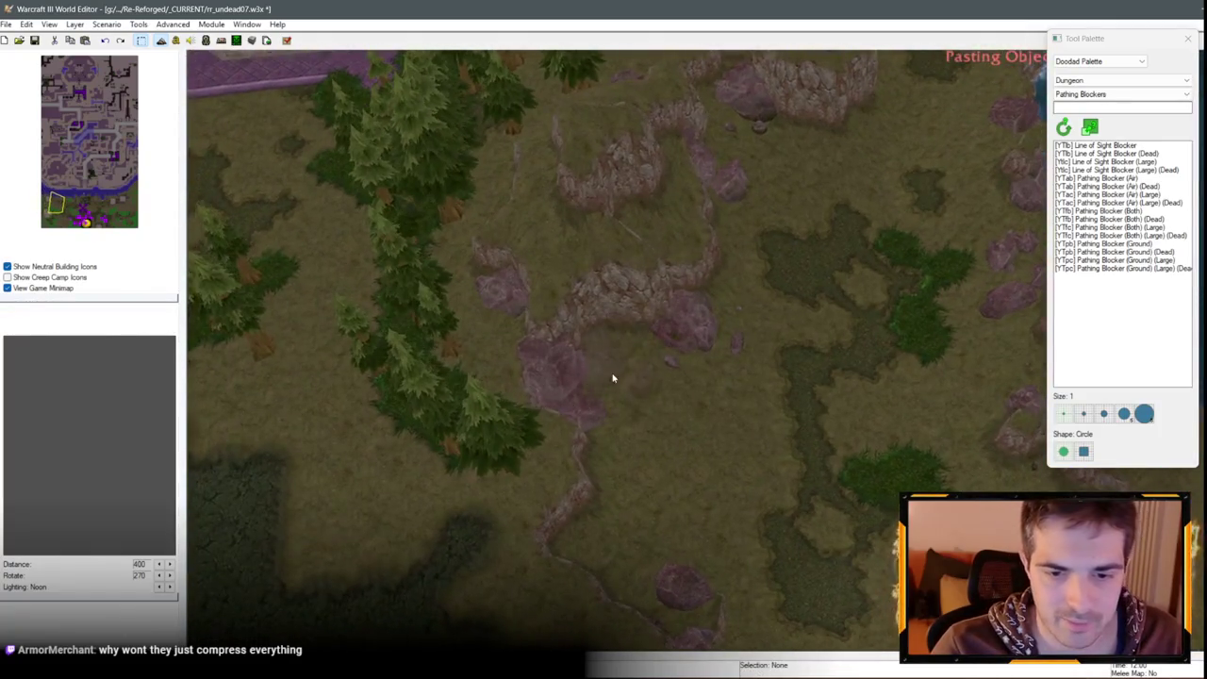
left_click(613, 378)
Copy the newly placed rock cluster and get another paste ready
scroll(664, 416, "up", 2)
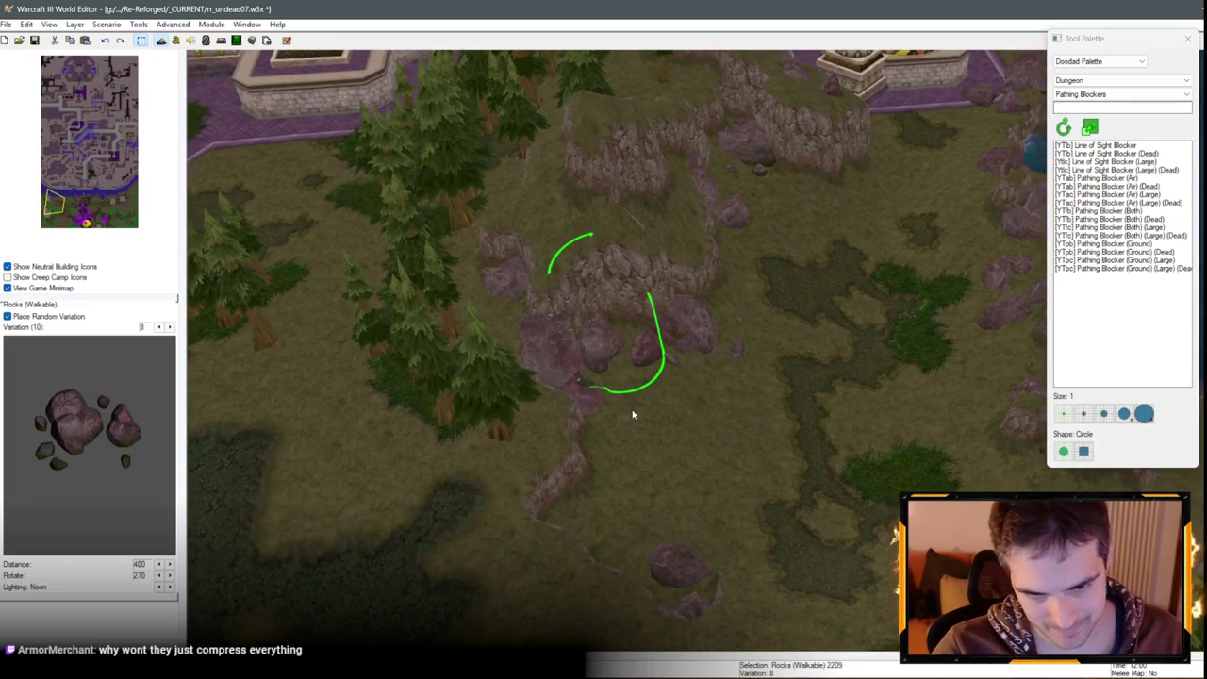
scroll(600, 421, "down", 1)
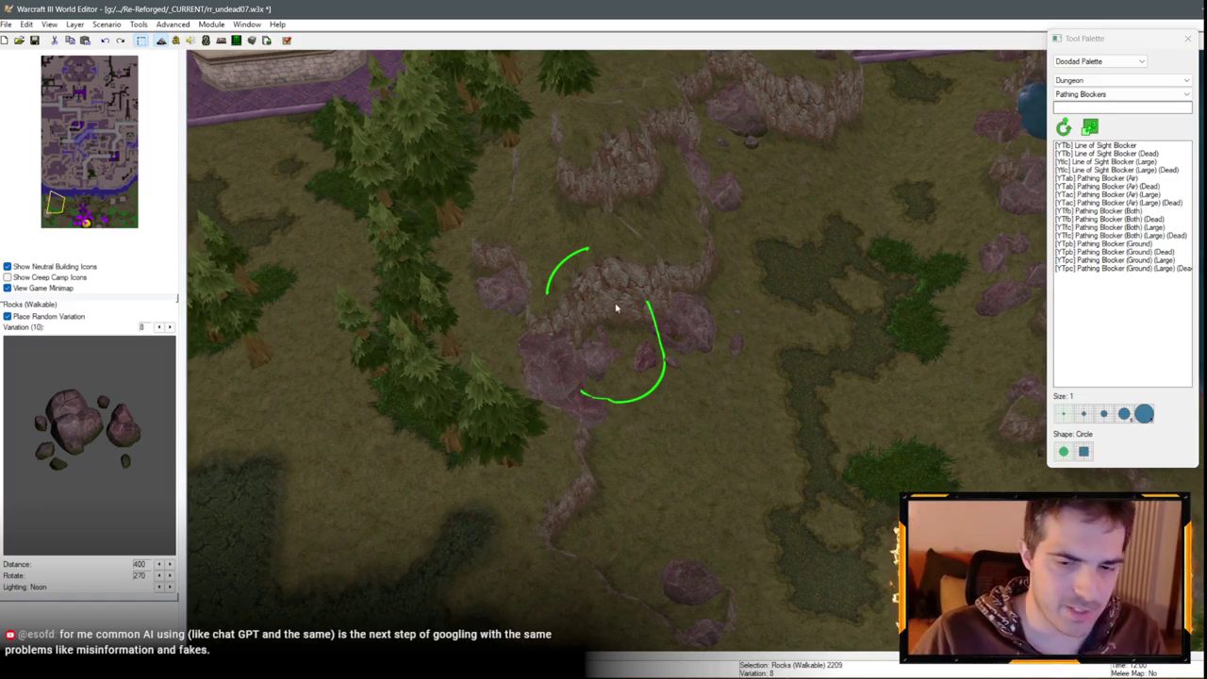
key("Escape")
key("Right")
key("Right")
key("Right")
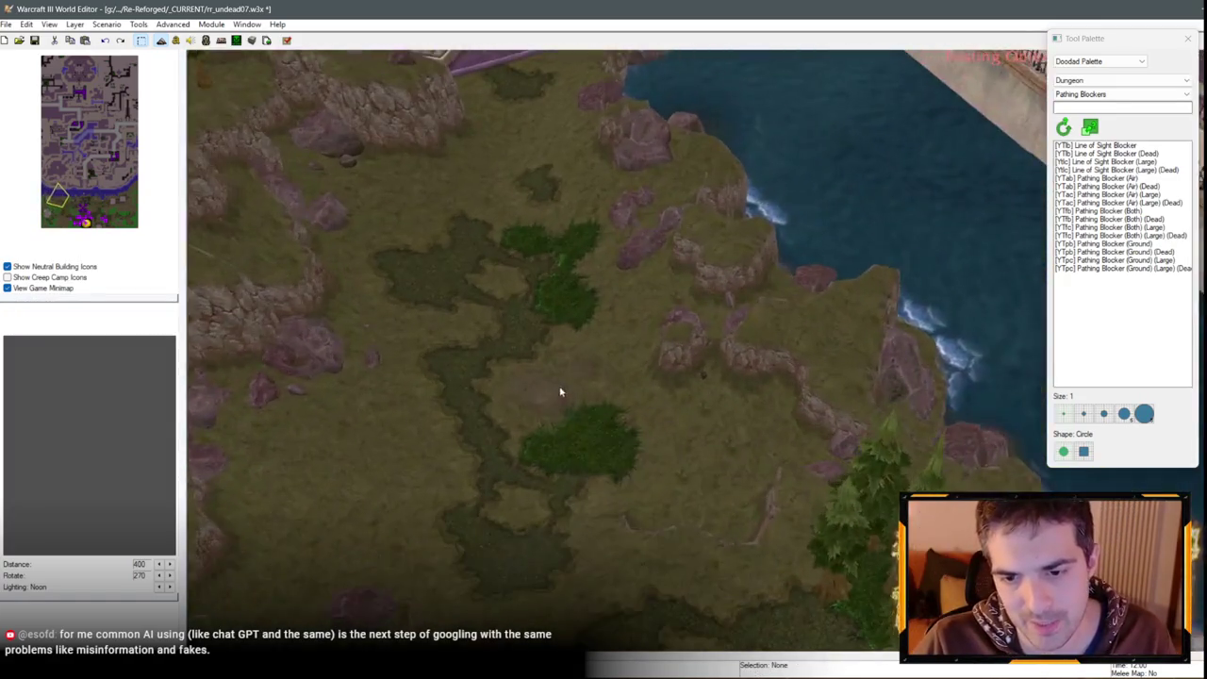
Paste a rock cluster on the coastal cliff edge and lower it with Page Down
scroll(660, 387, "down", 2)
left_click(782, 382)
scroll(815, 313, "up", 3)
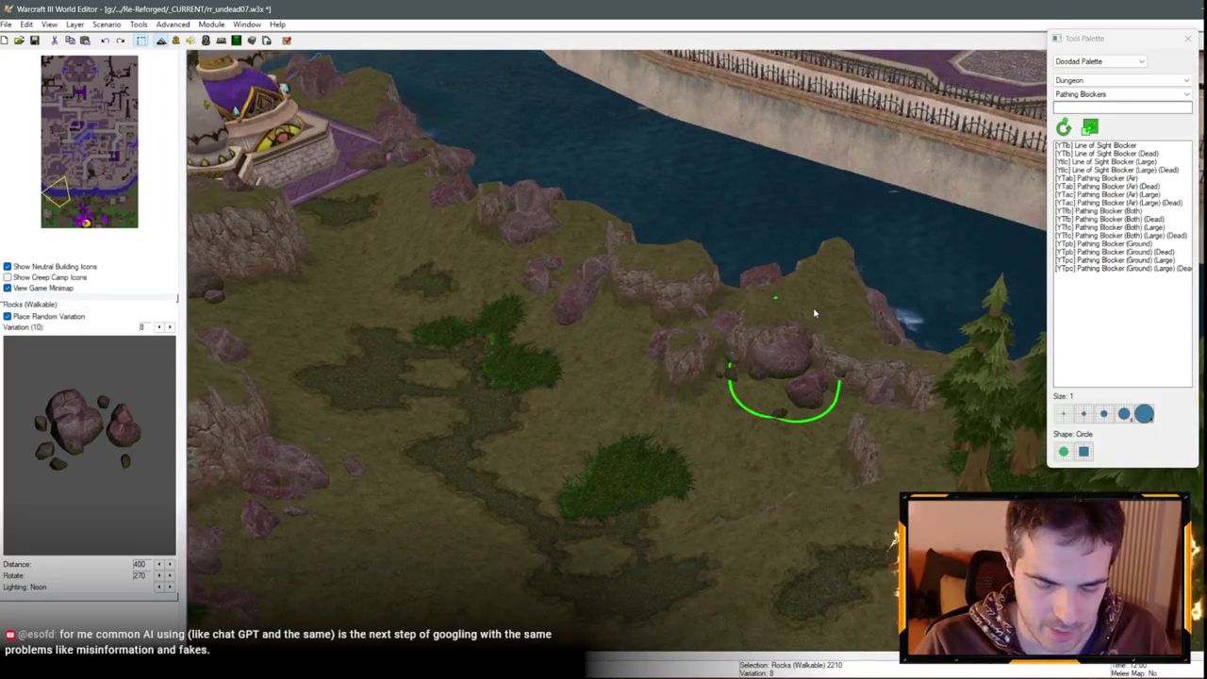
key("Page_Down")
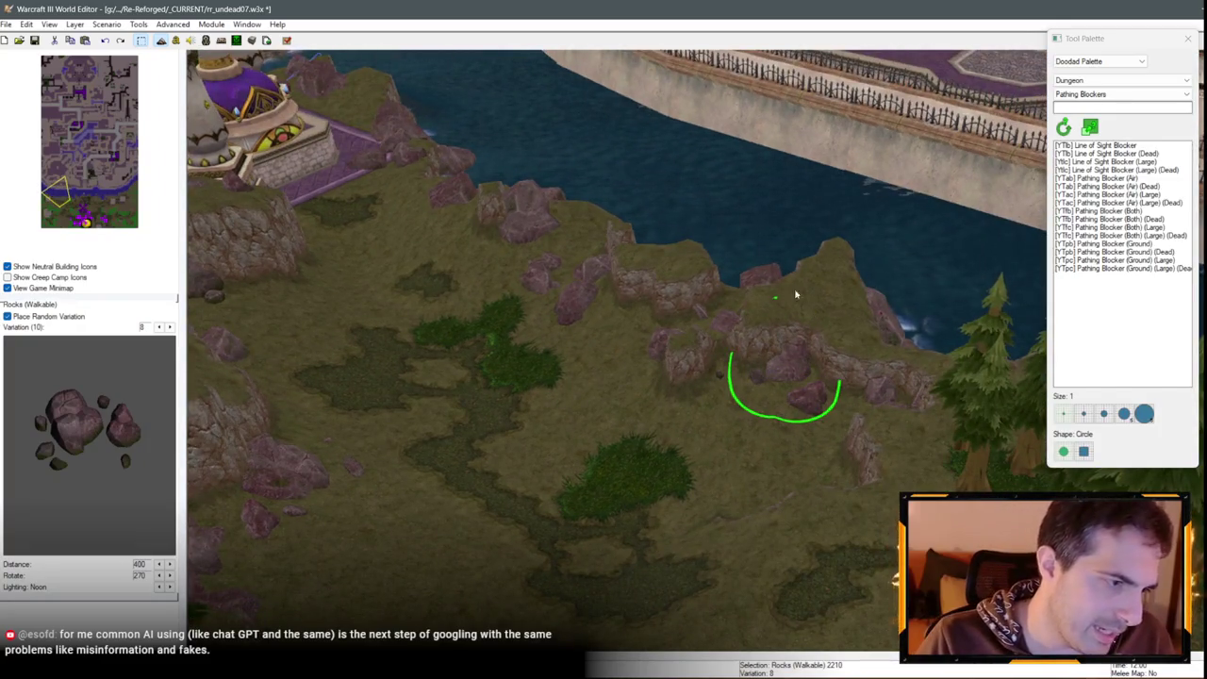
scroll(795, 294, "down", 2)
Pan the view north-west along the coastline to the northern map edge
key("Up")
key("Left")
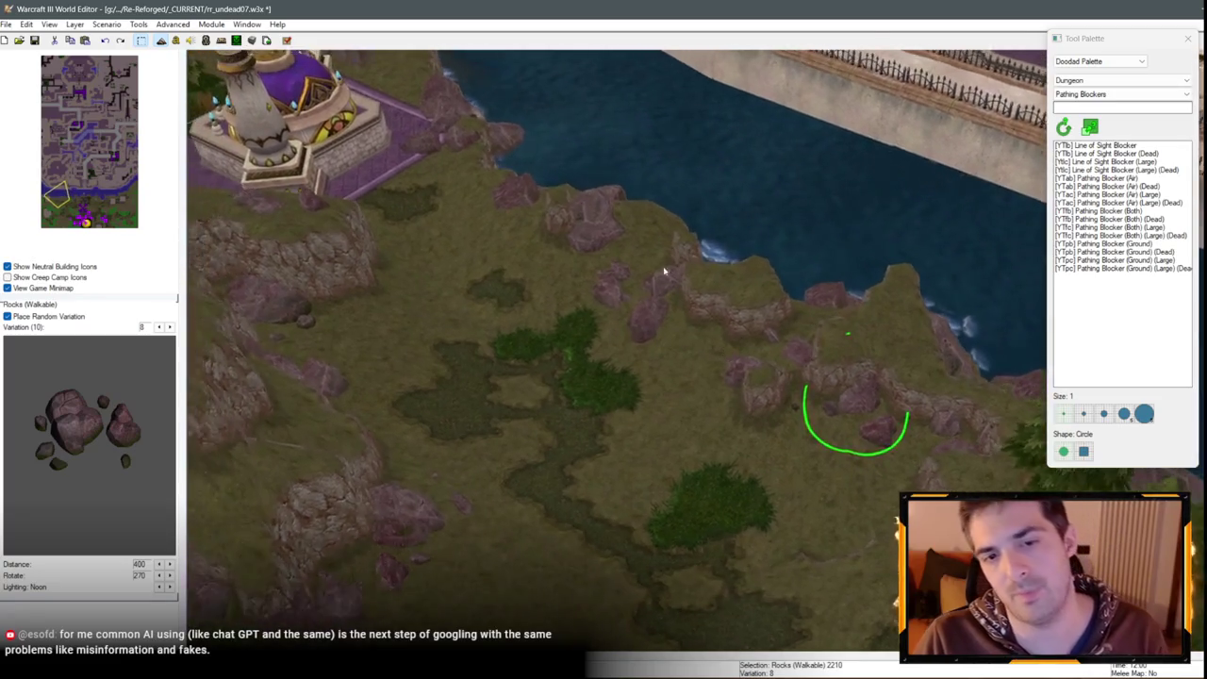
key("Up")
key("Left")
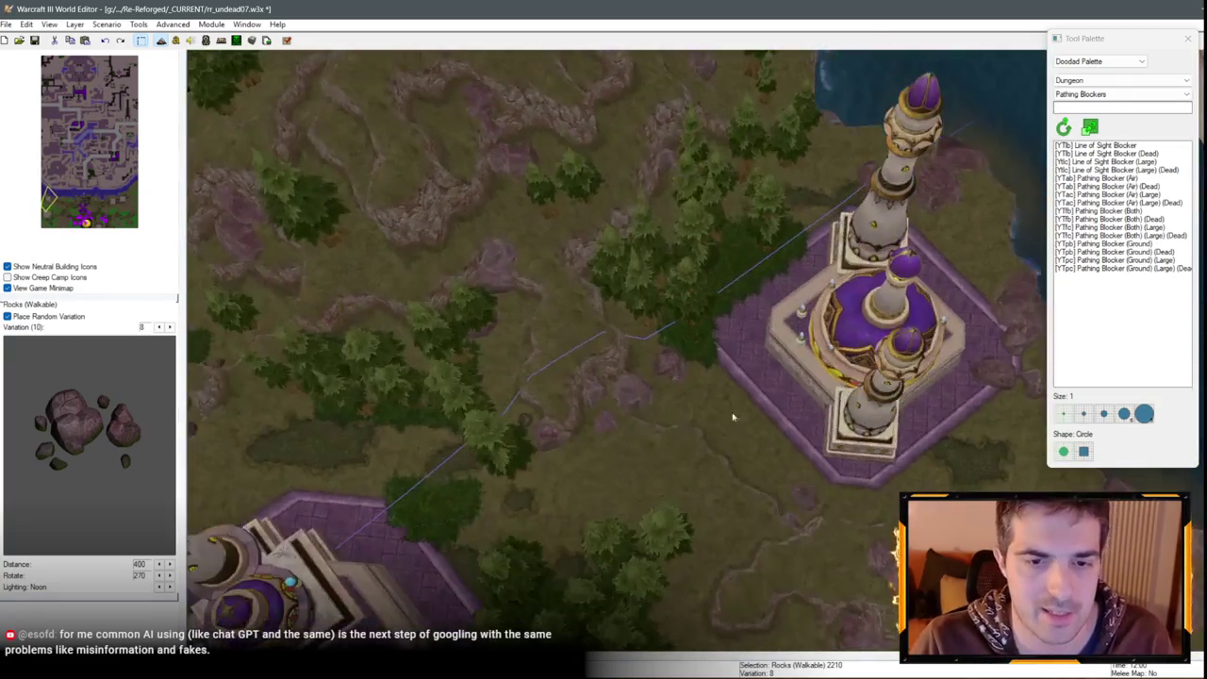
key("Up")
key("Left")
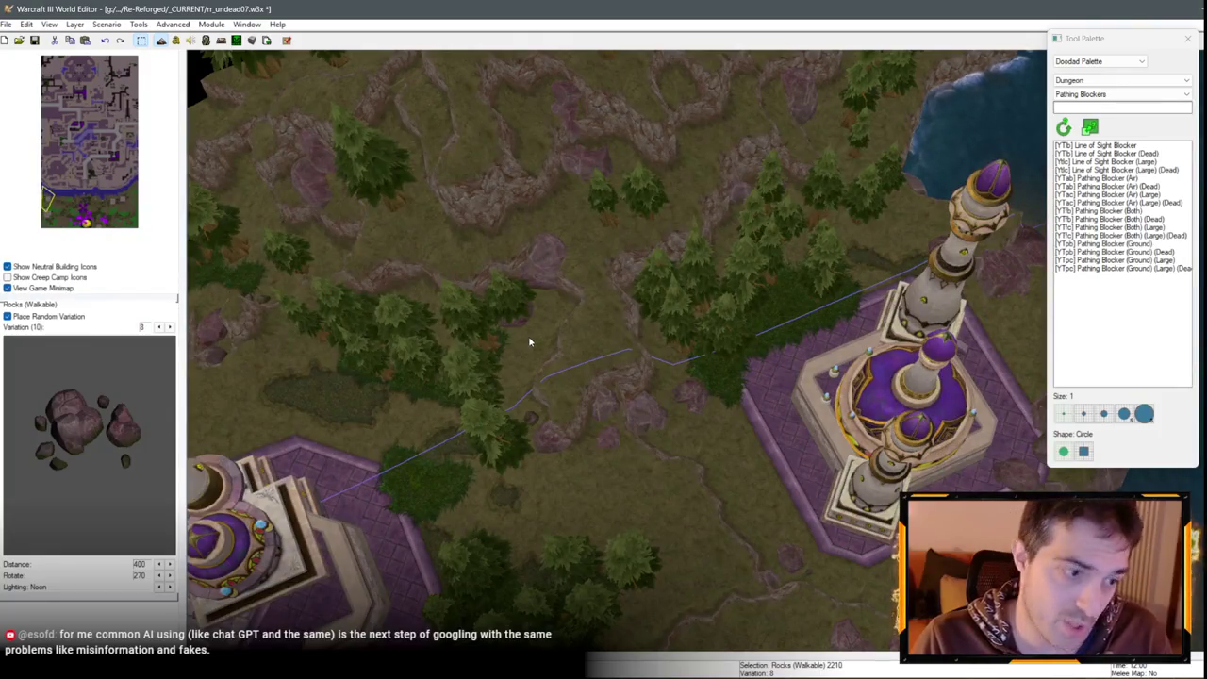
key("Up")
key("Left")
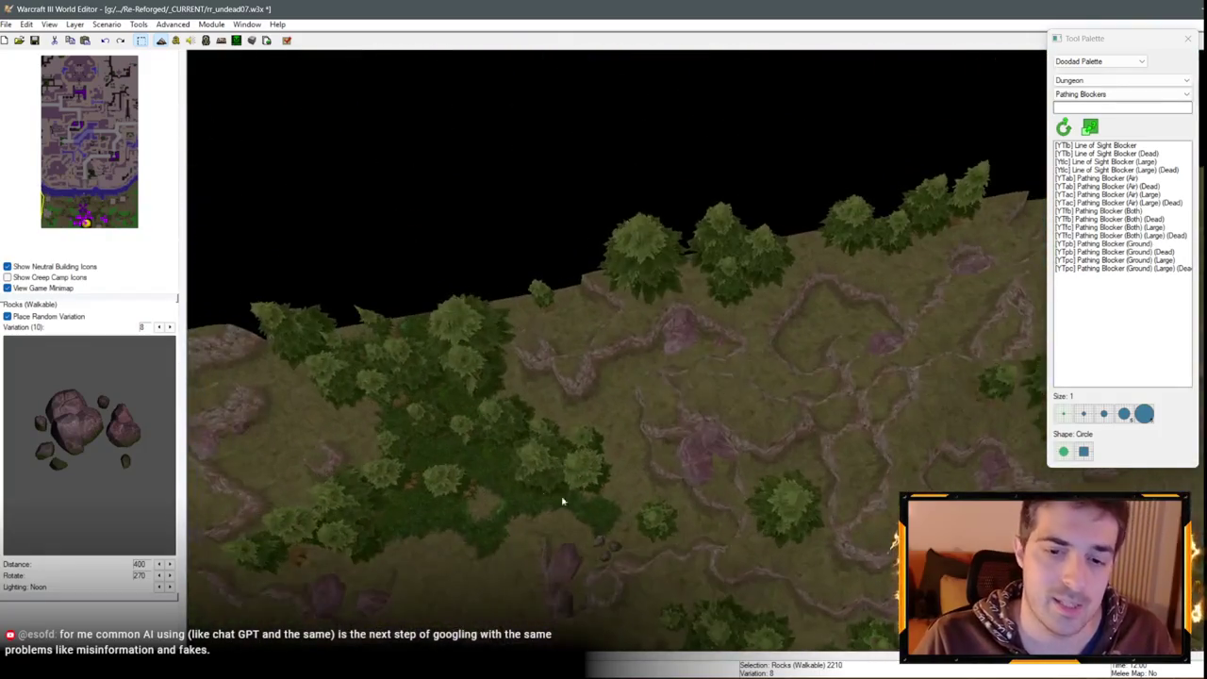
Place a walkable rock cluster on the ridge near the map edge
scroll(562, 501, "up", 5)
left_click(766, 405)
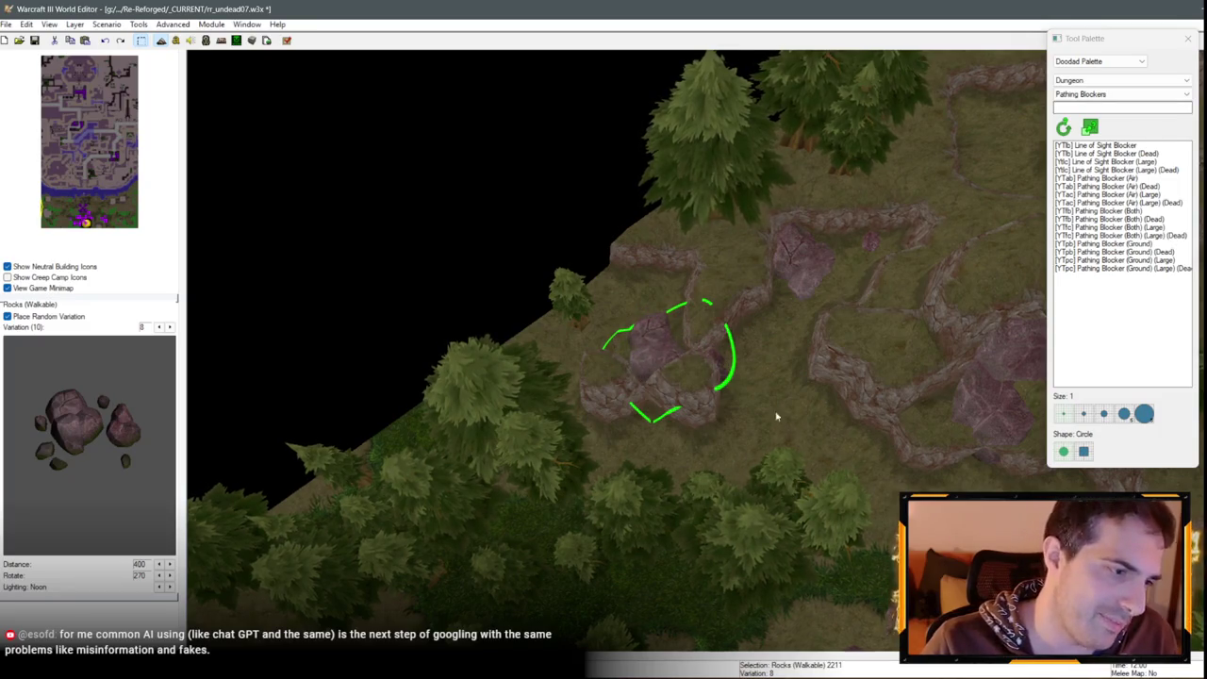
scroll(776, 416, "down", 2)
scroll(688, 342, "down", 3)
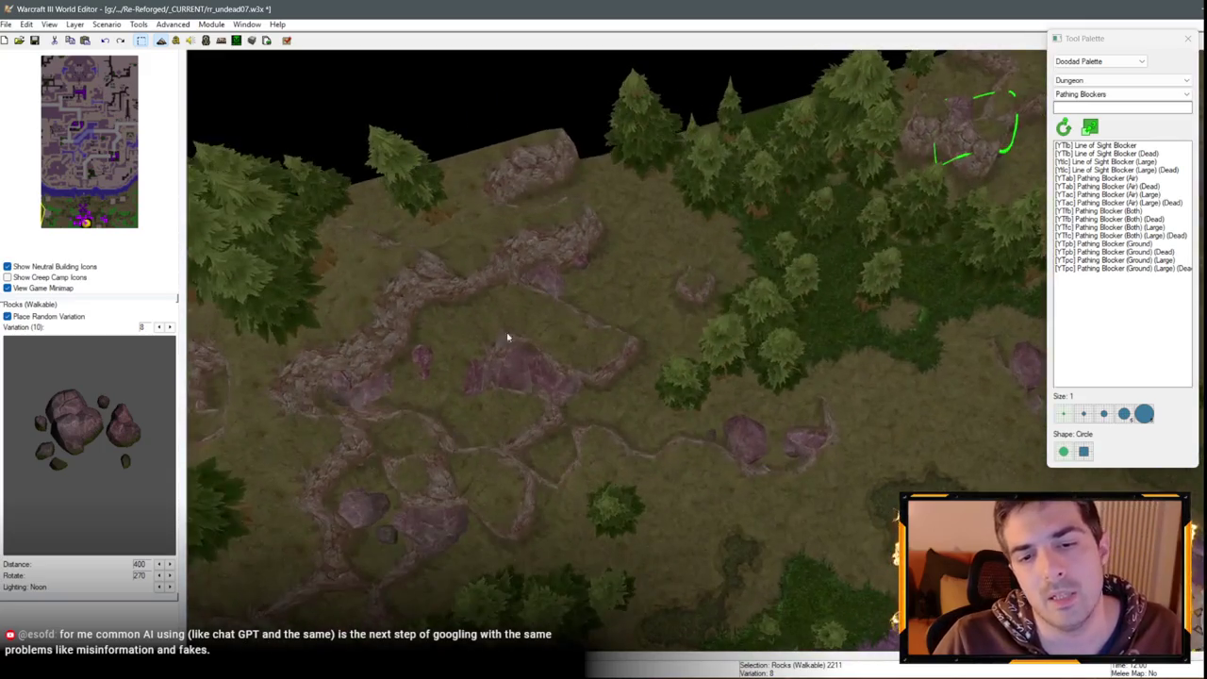
Paste another rock cluster at the bend of the rocky path and sink it into the ground
key("ctrl+v")
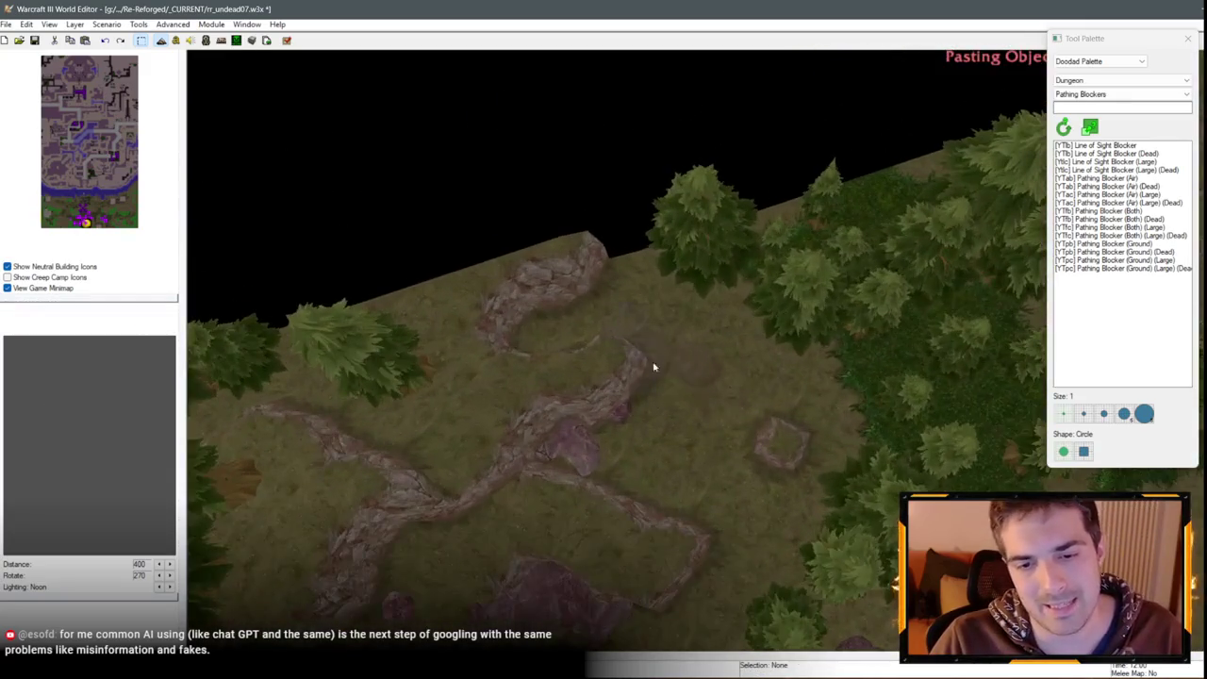
left_click(653, 367)
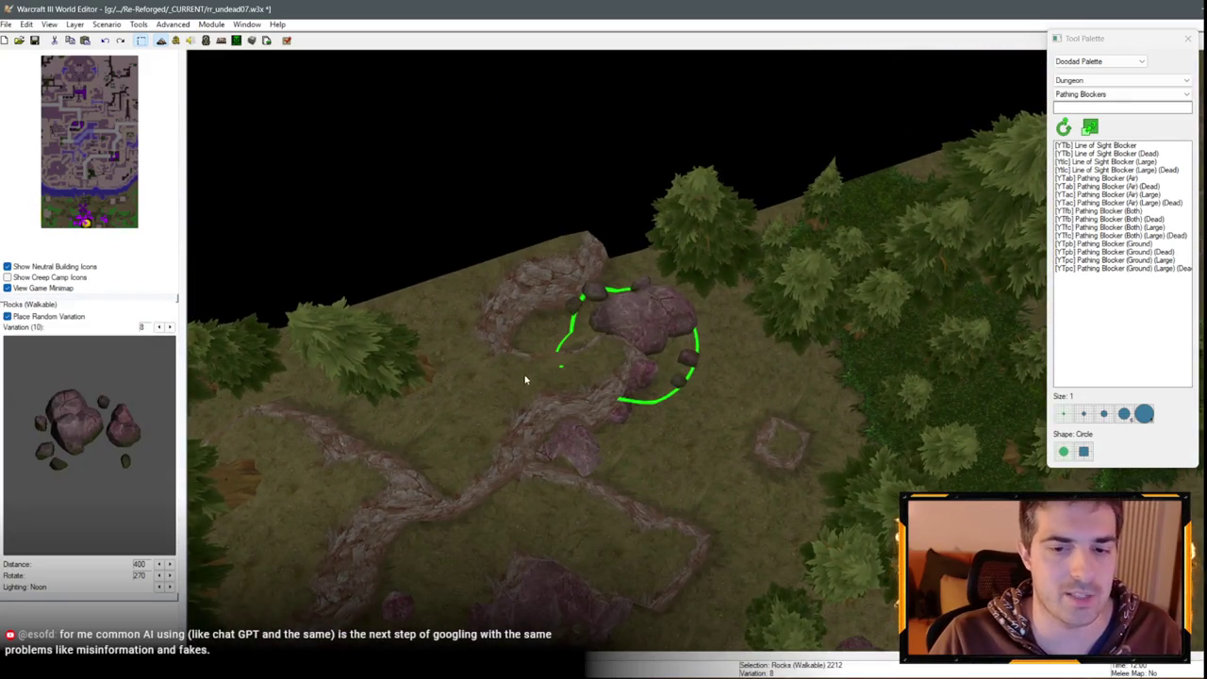
scroll(609, 367, "up", 2)
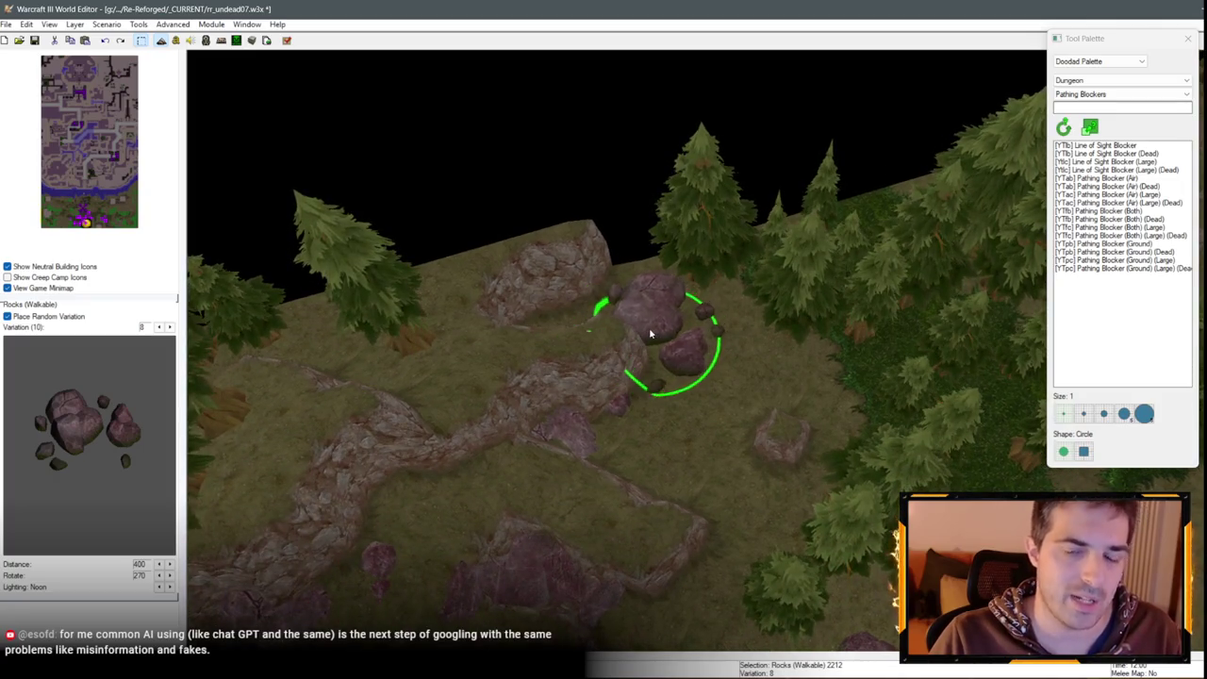
scroll(664, 309, "up", 1)
key("Page_Down")
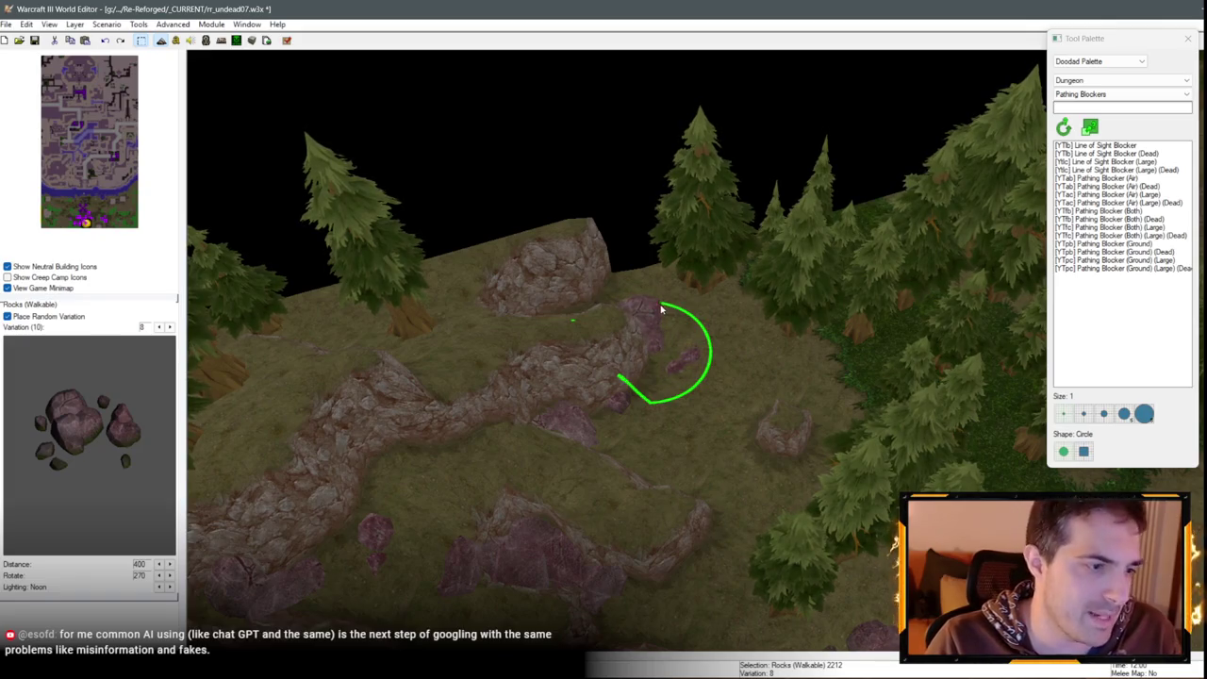
scroll(561, 377, "down", 5)
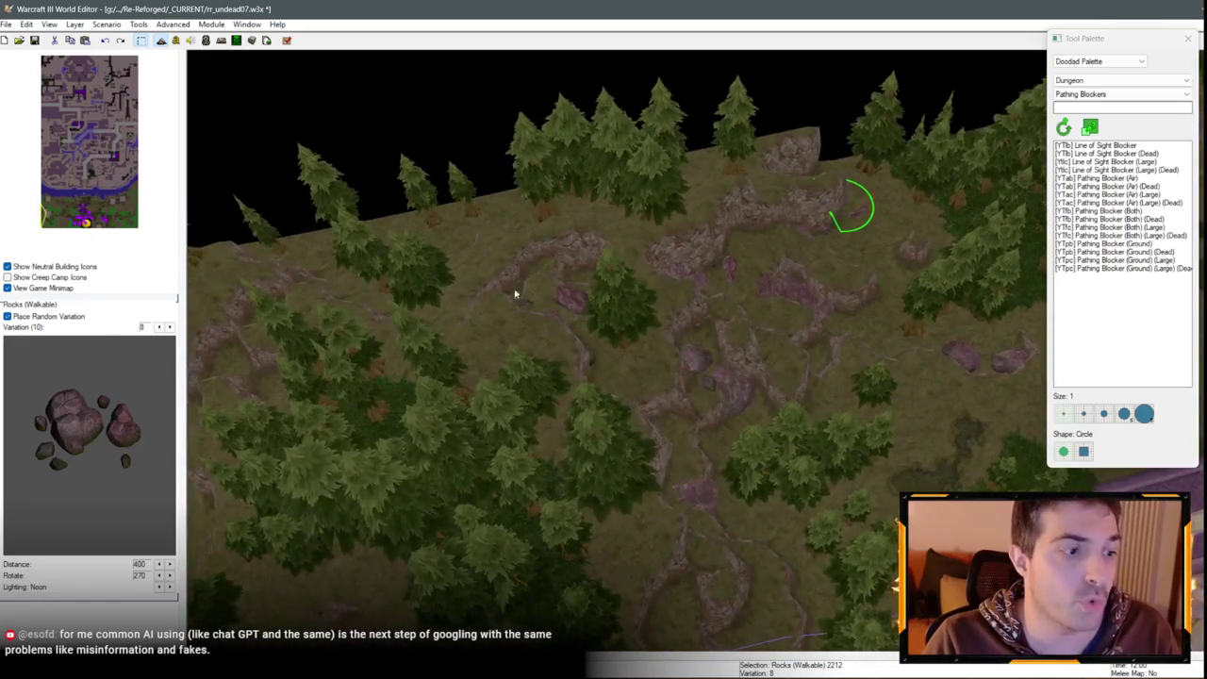
scroll(515, 295, "down", 3)
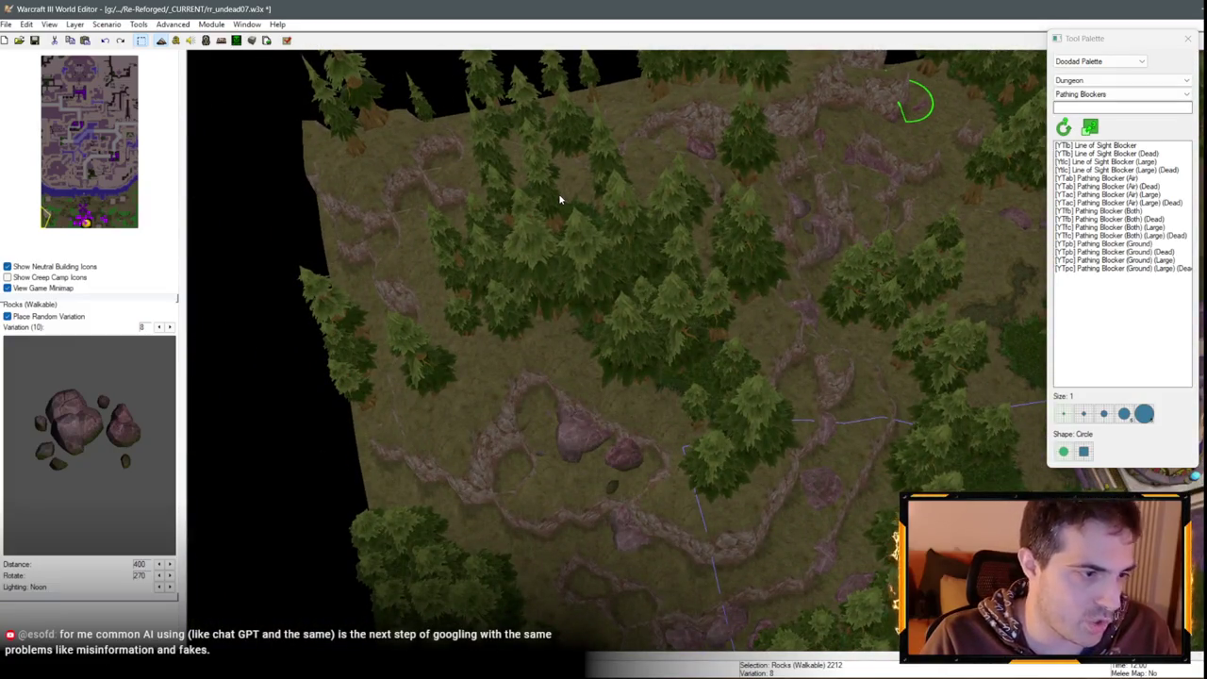
scroll(420, 385, "up", 3)
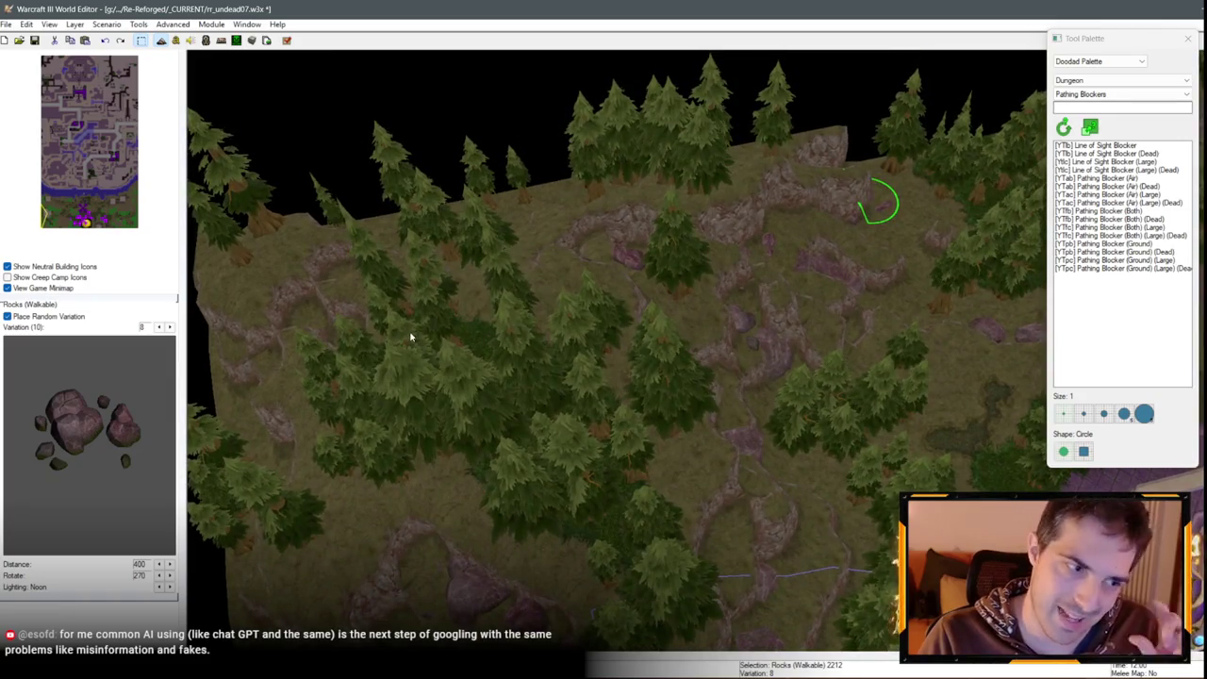
scroll(574, 292, "down", 5)
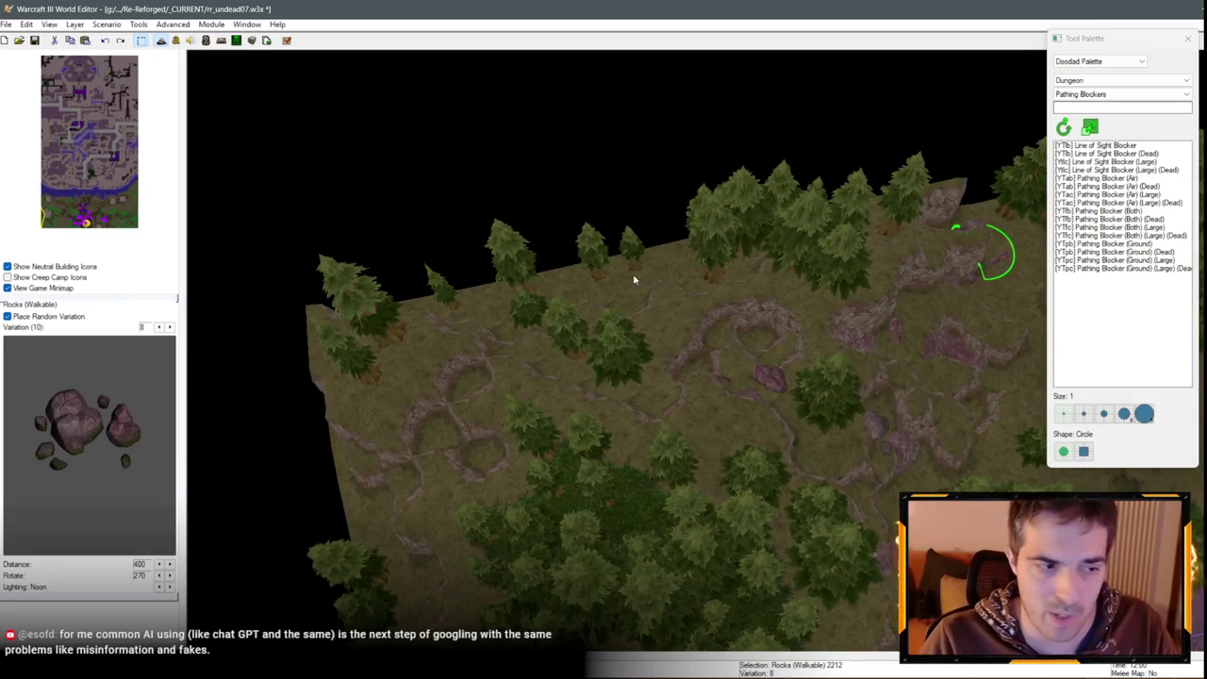
scroll(622, 274, "down", 2)
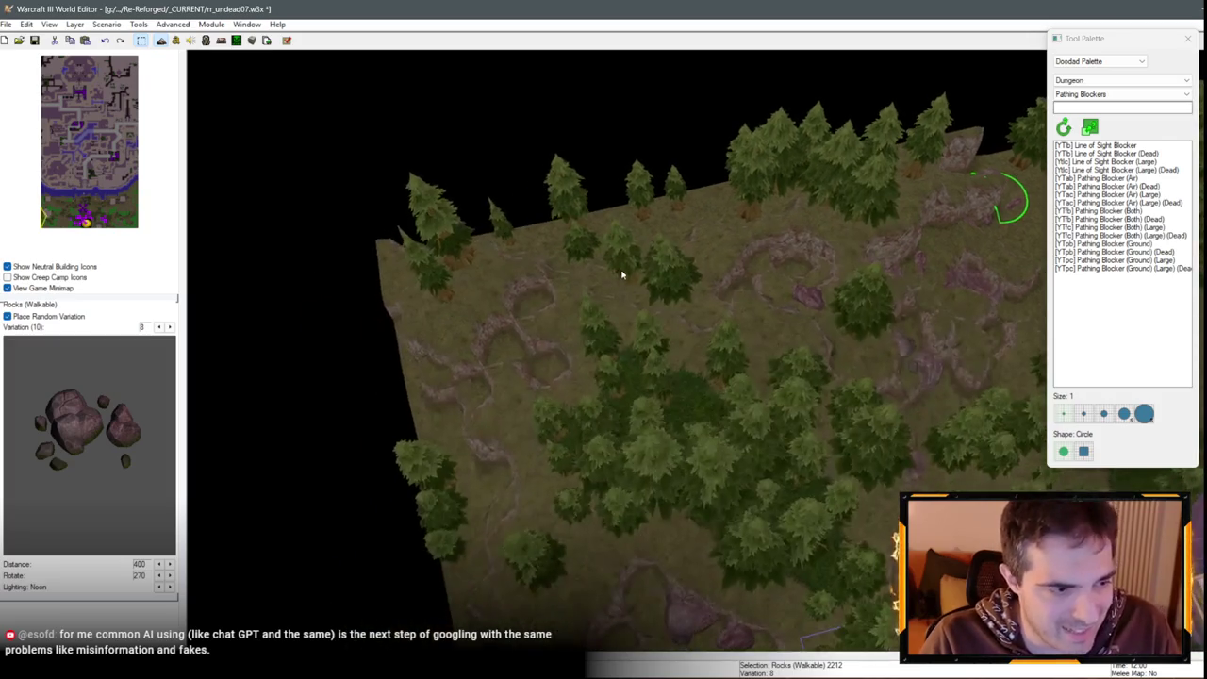
scroll(553, 345, "up", 2)
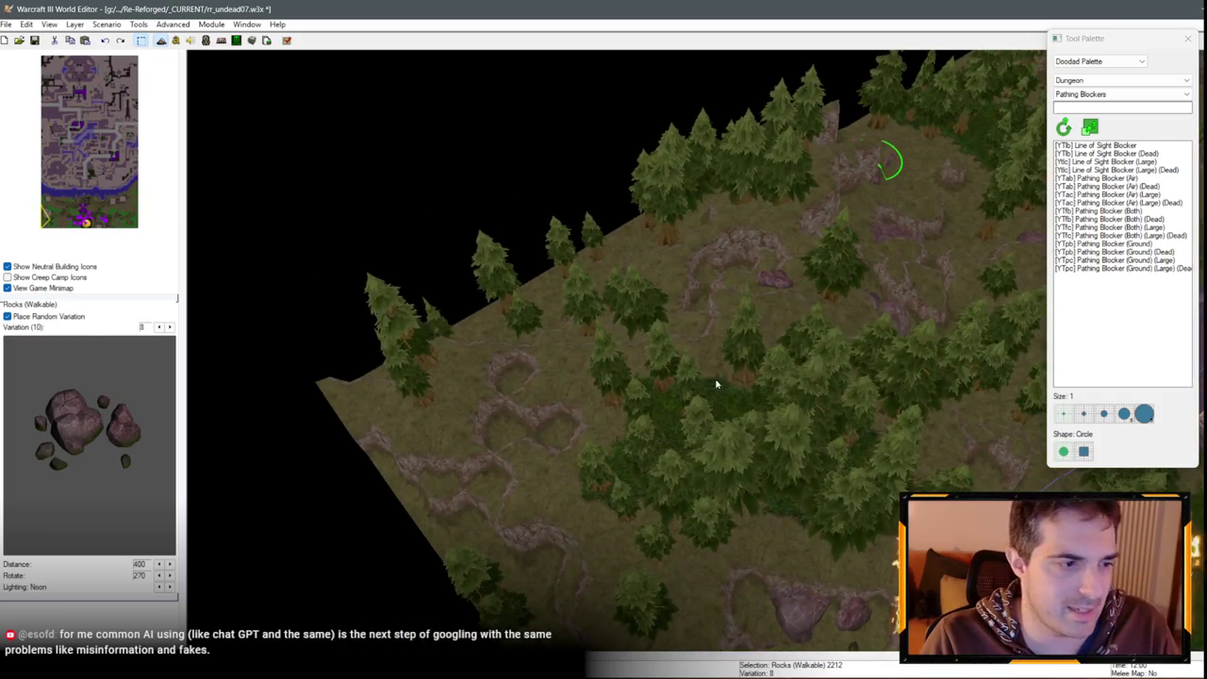
scroll(715, 384, "up", 5)
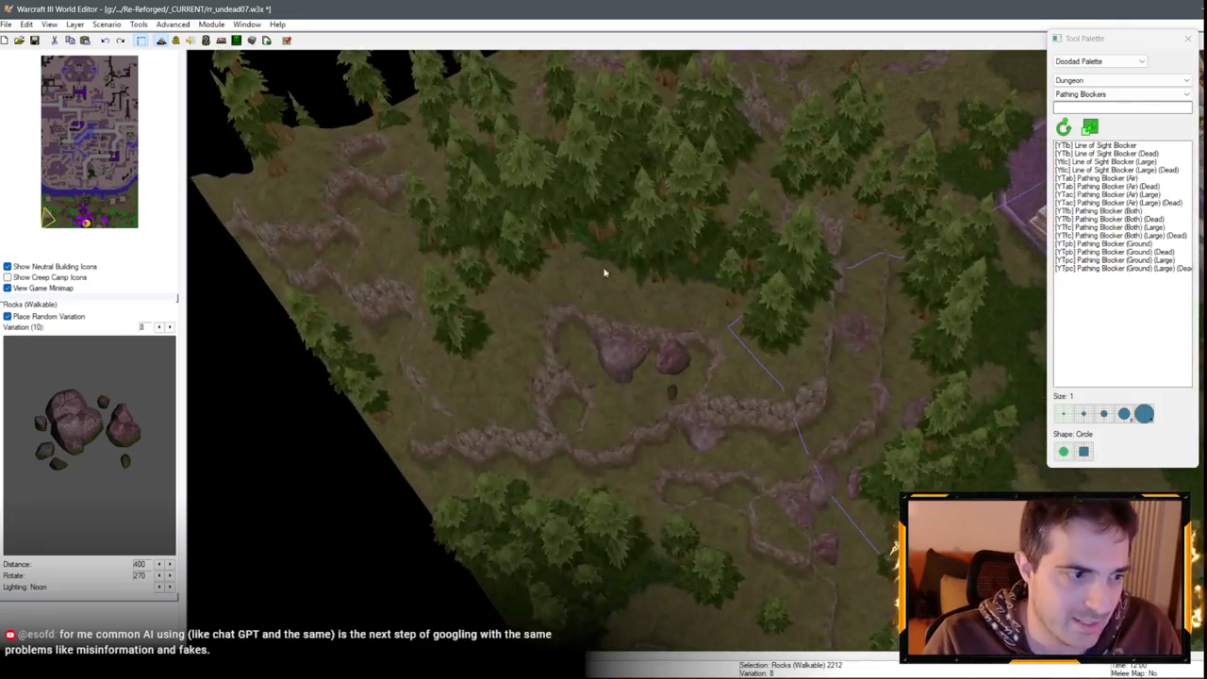
scroll(604, 272, "down", 3)
key("ctrl+v")
scroll(591, 304, "up", 3)
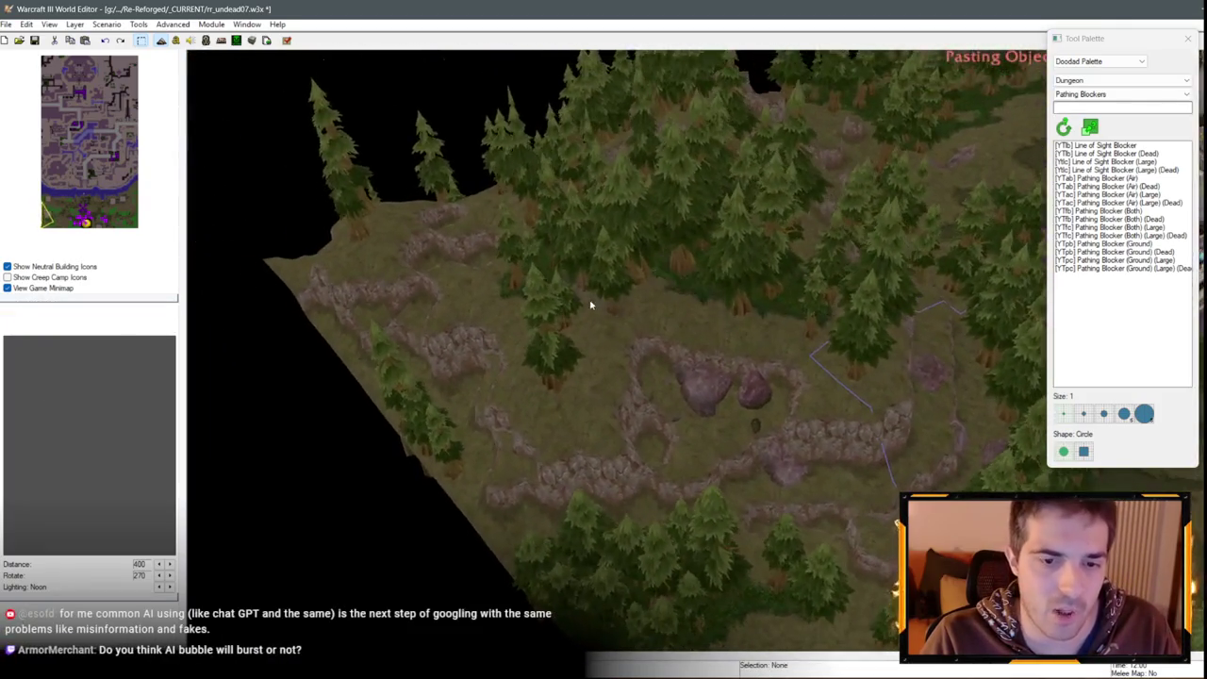
scroll(590, 304, "down", 3)
scroll(668, 308, "up", 4)
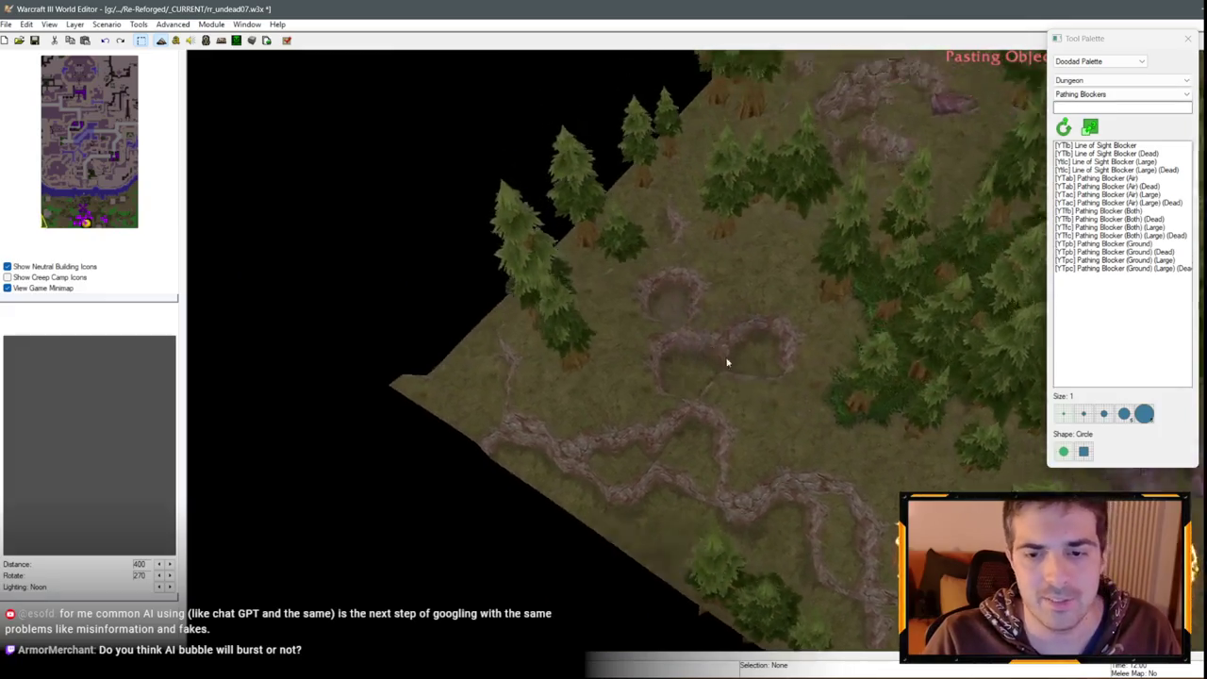
scroll(726, 362, "up", 5)
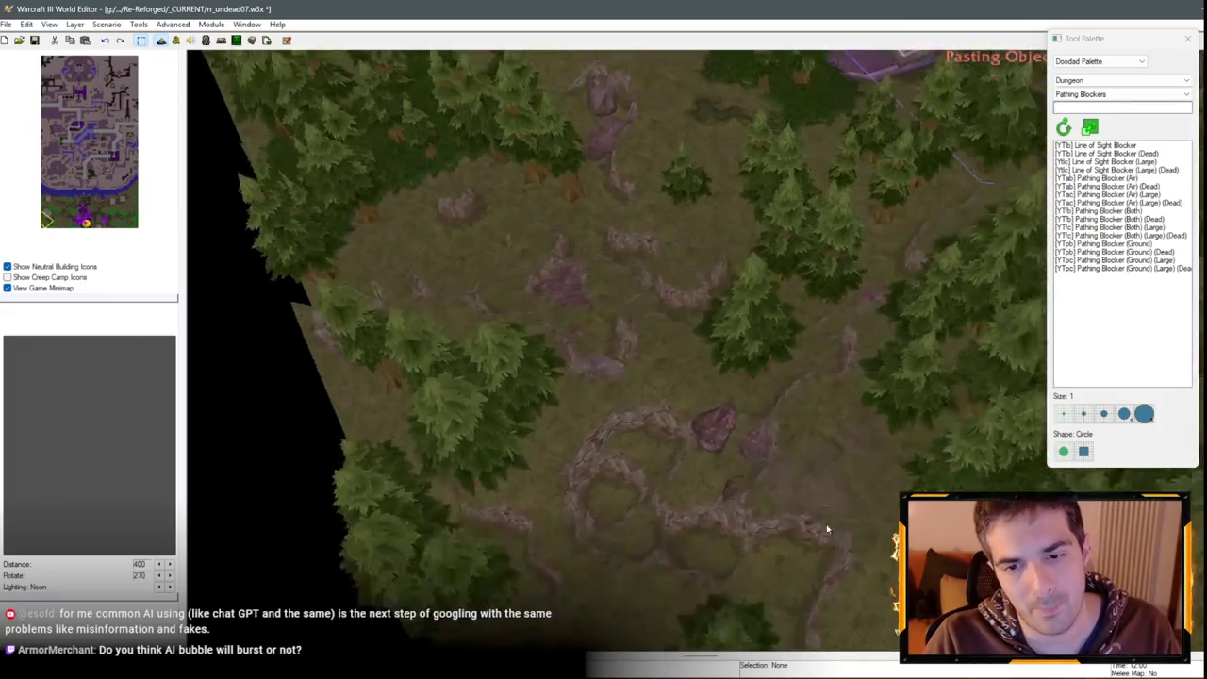
scroll(717, 310, "down", 2)
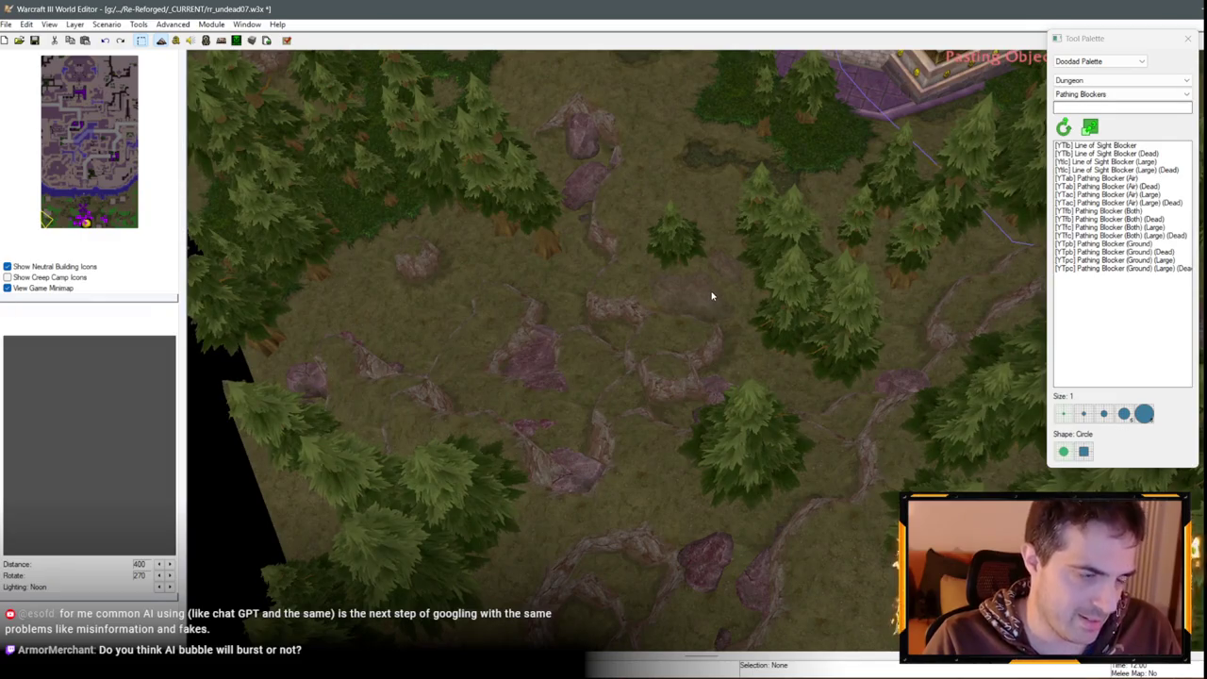
scroll(723, 361, "up", 2)
scroll(575, 267, "up", 3)
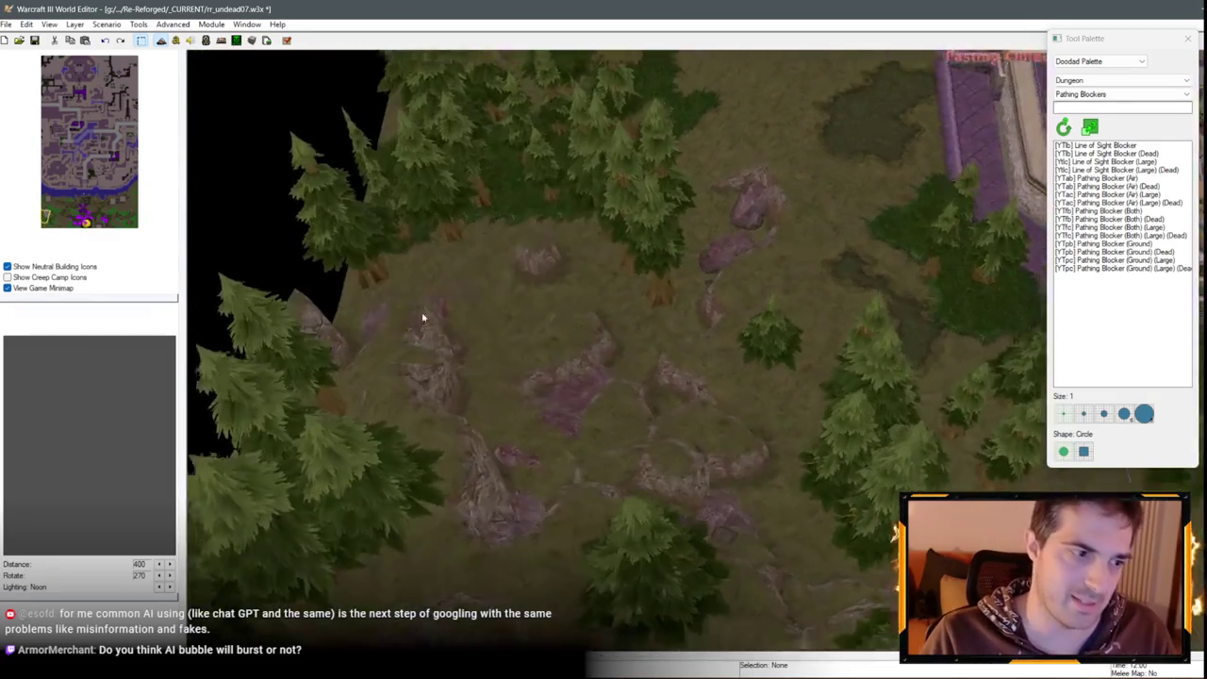
key("Up")
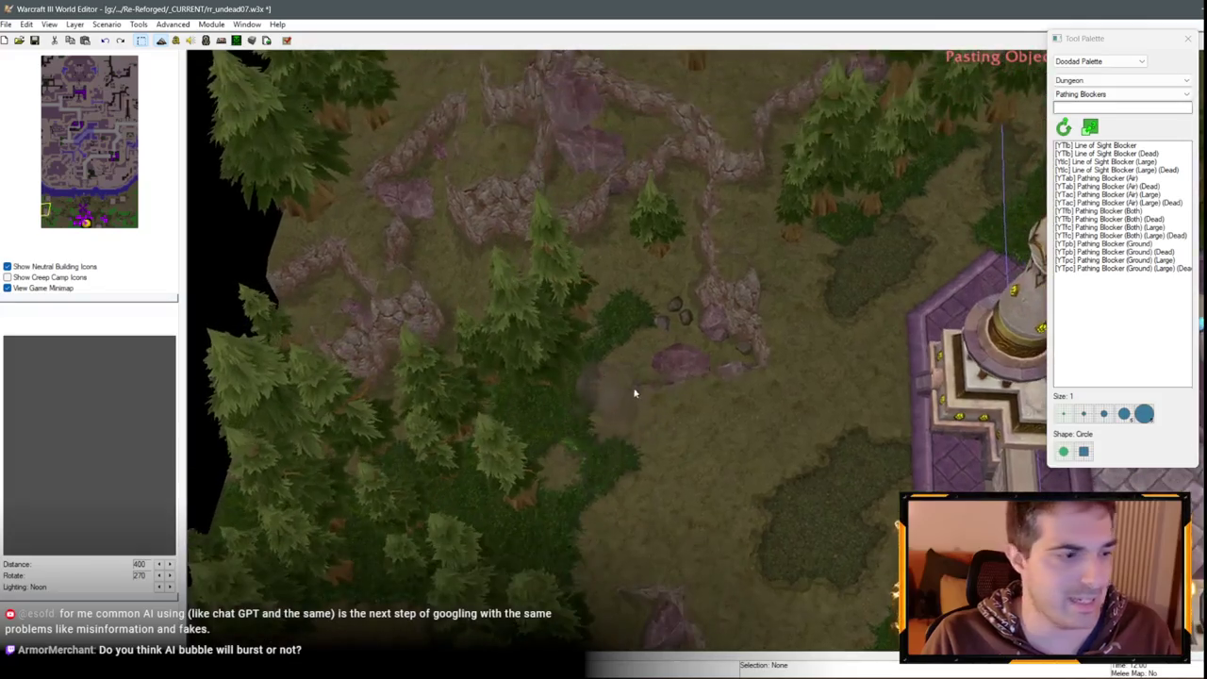
key("Up")
key("Left")
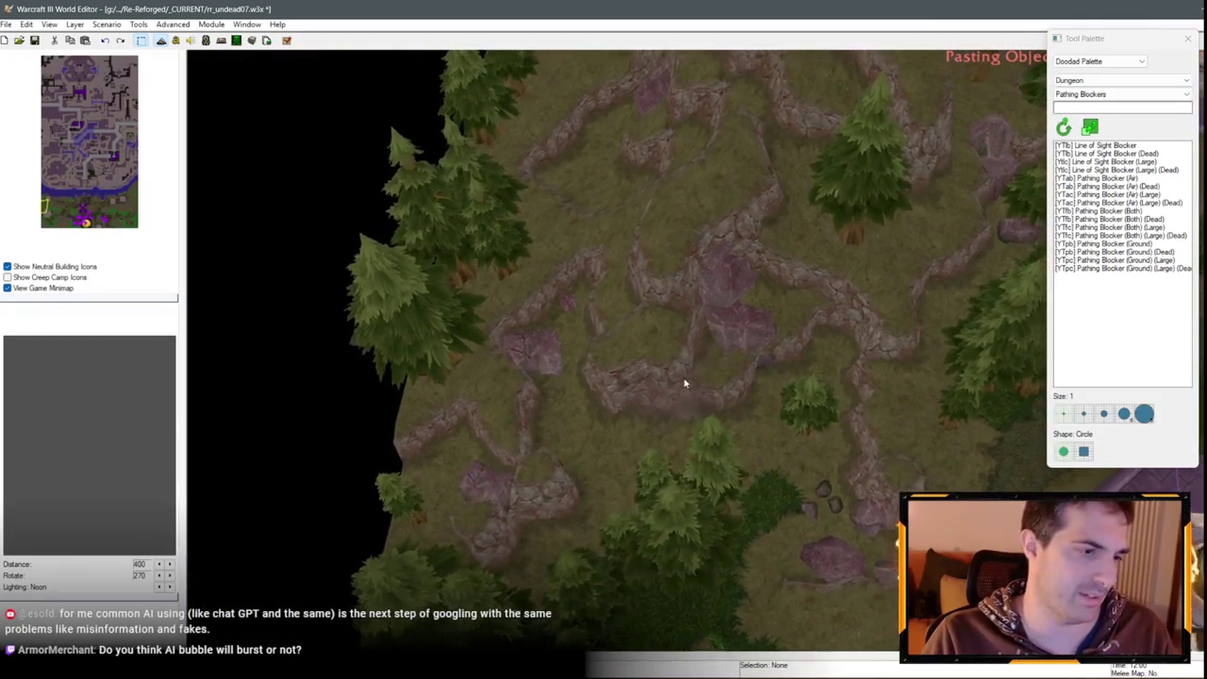
key("Up")
key("Right")
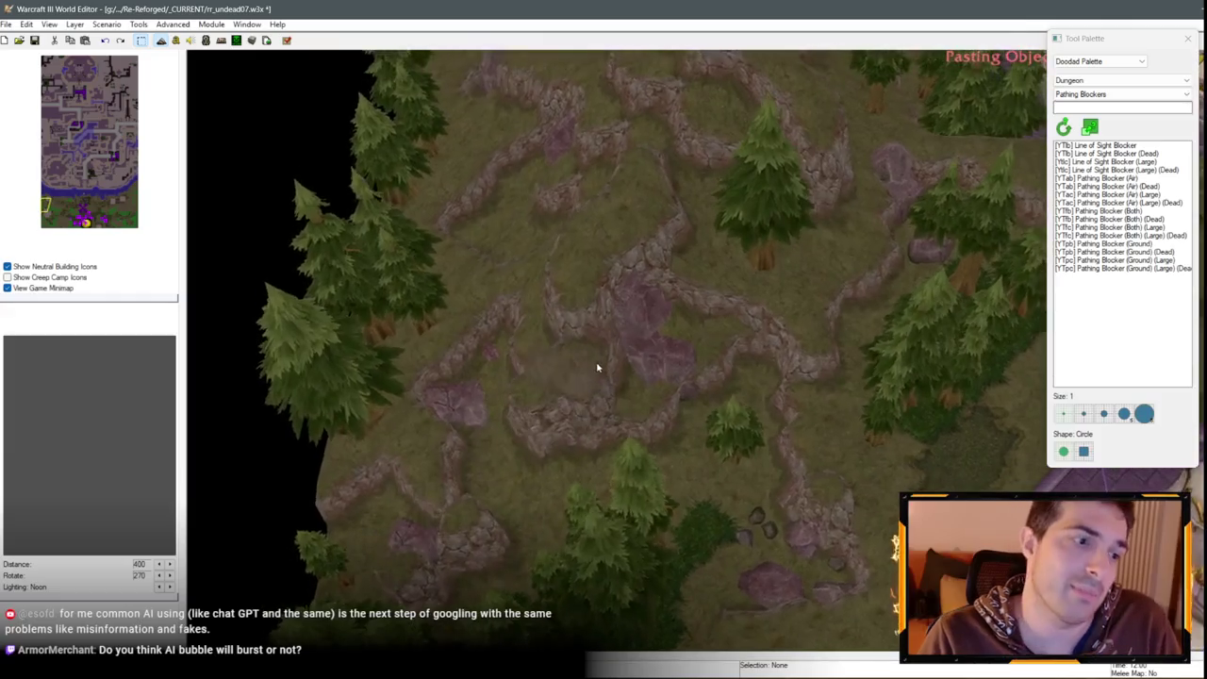
key("Up")
key("Right")
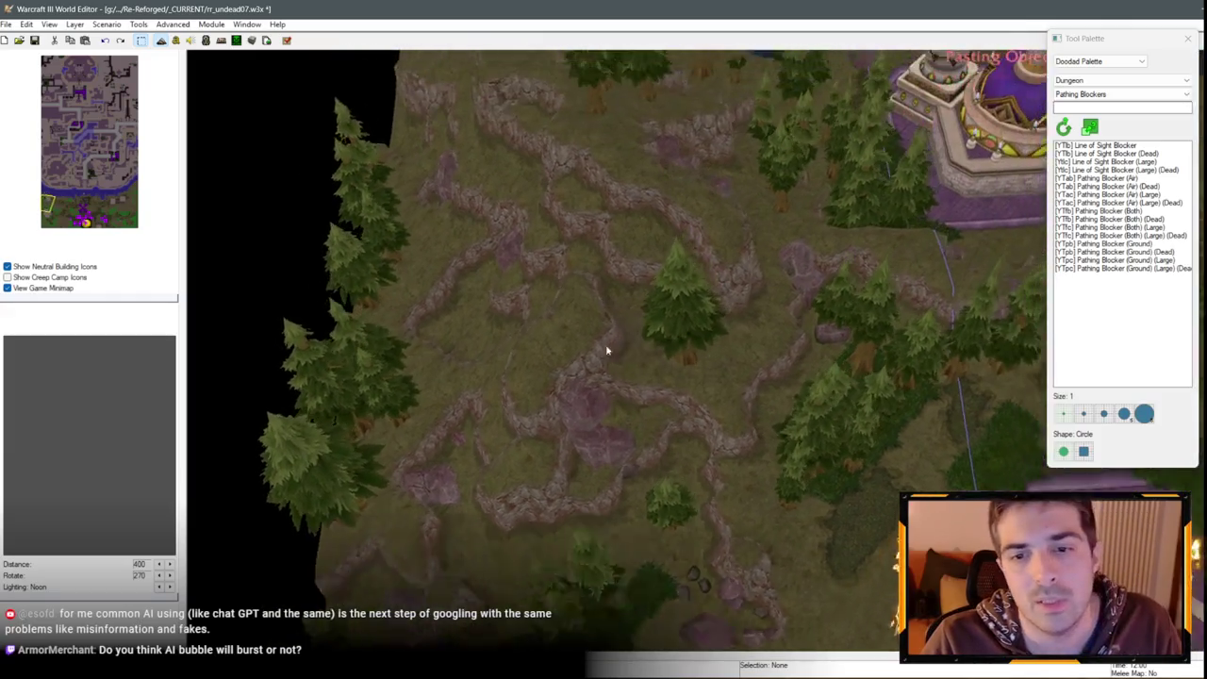
key("Down")
key("Right")
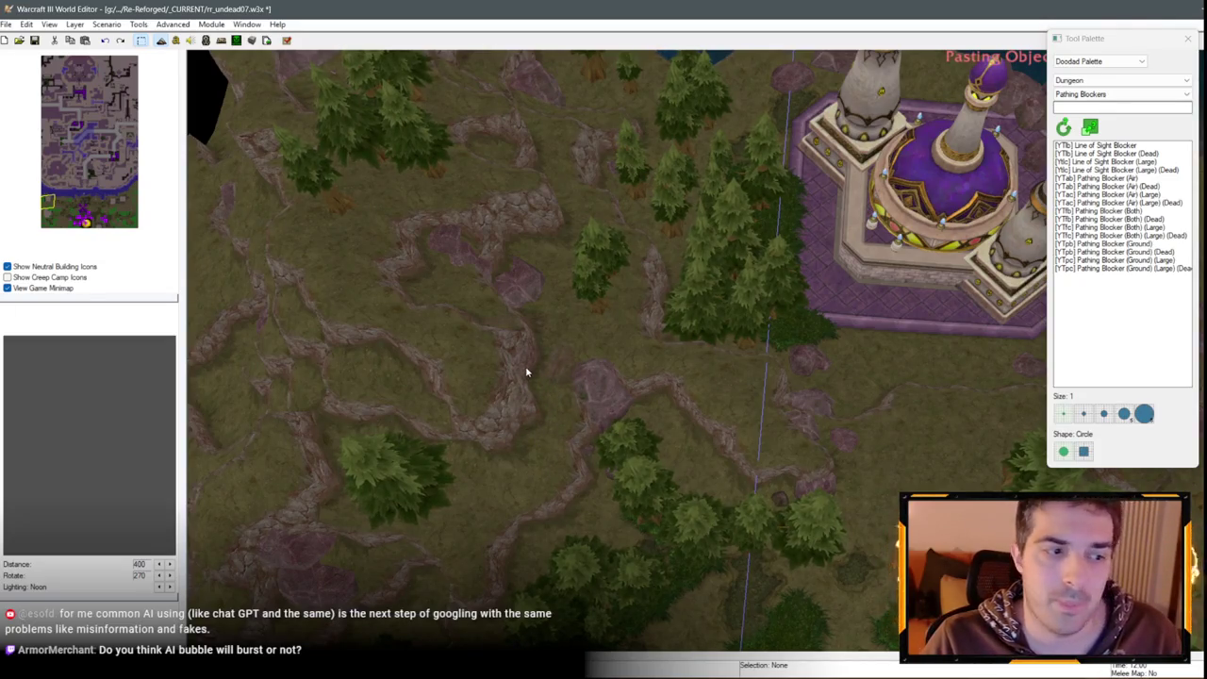
key("Up")
key("Right")
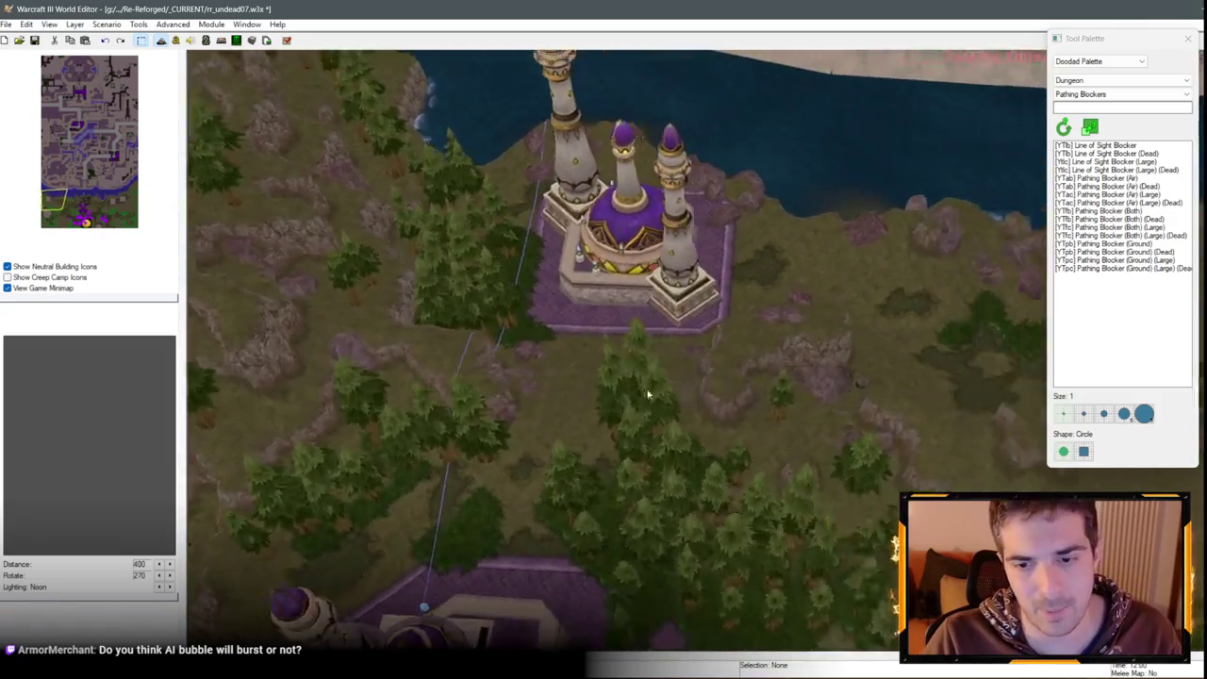
key("Down")
key("Right")
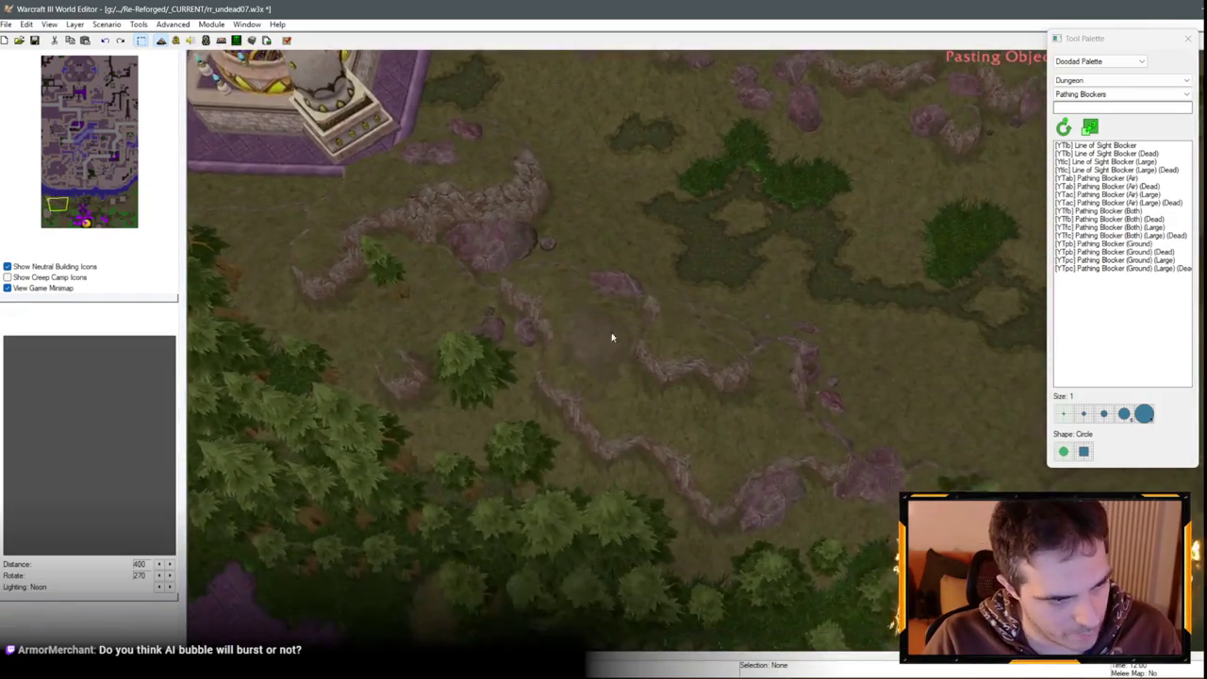
key("Down")
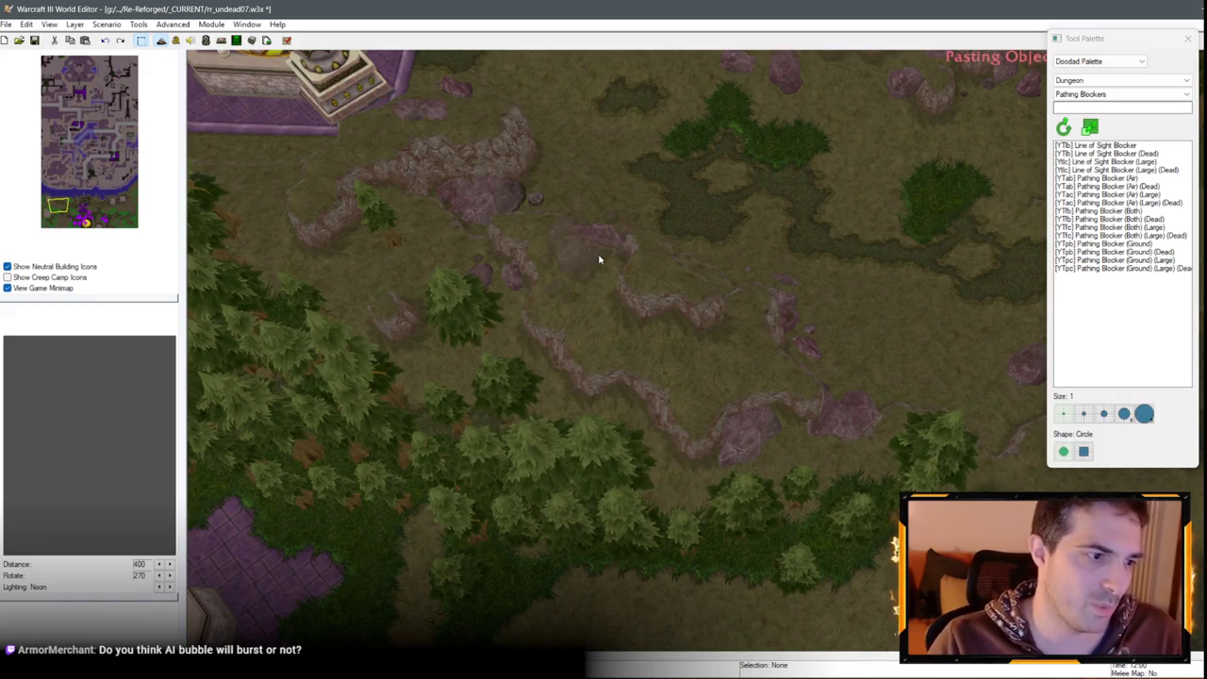
scroll(665, 353, "down", 3)
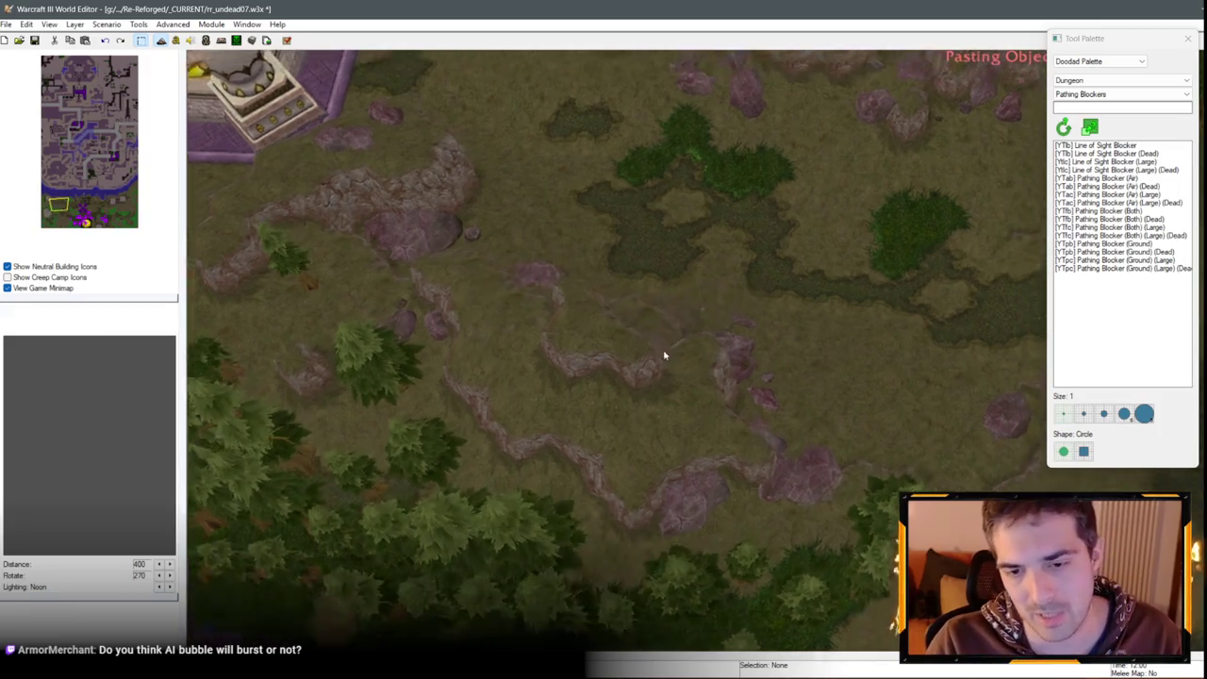
Place a walkable rock cluster on the grassy ridge, trying a few arrangements
scroll(705, 304, "up", 5)
scroll(709, 358, "down", 2)
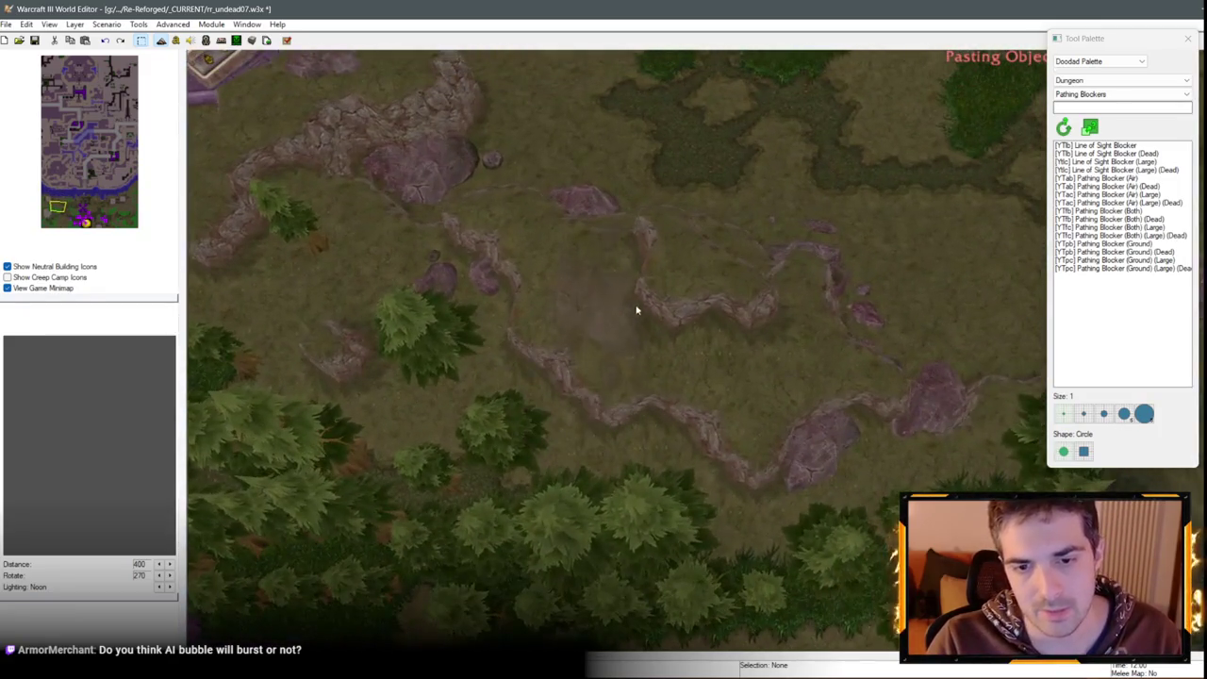
left_click(639, 297)
left_click(639, 297)
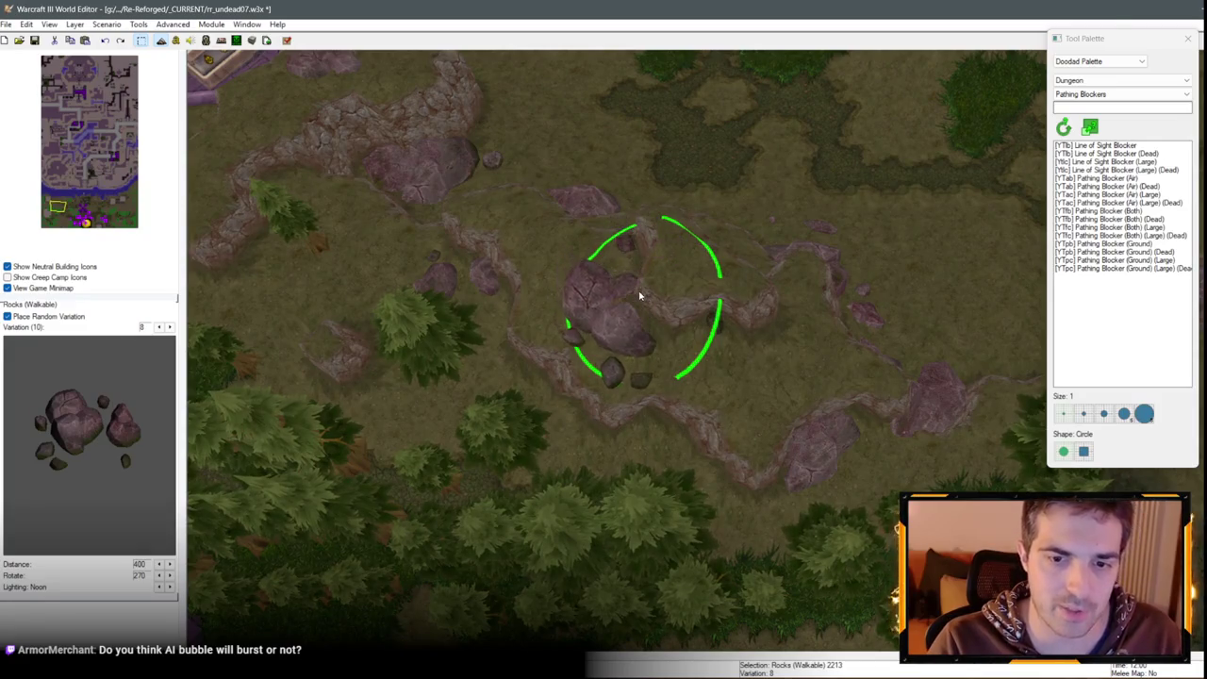
left_click(665, 374)
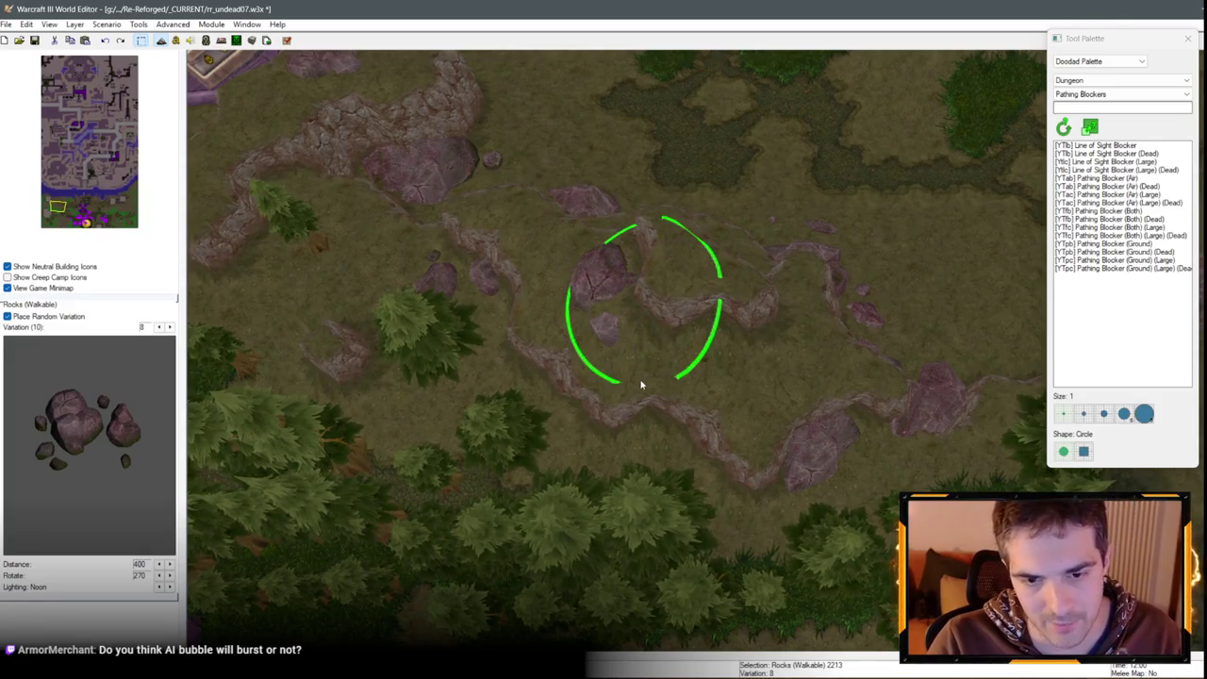
scroll(642, 345, "up", 2)
scroll(473, 380, "down", 2)
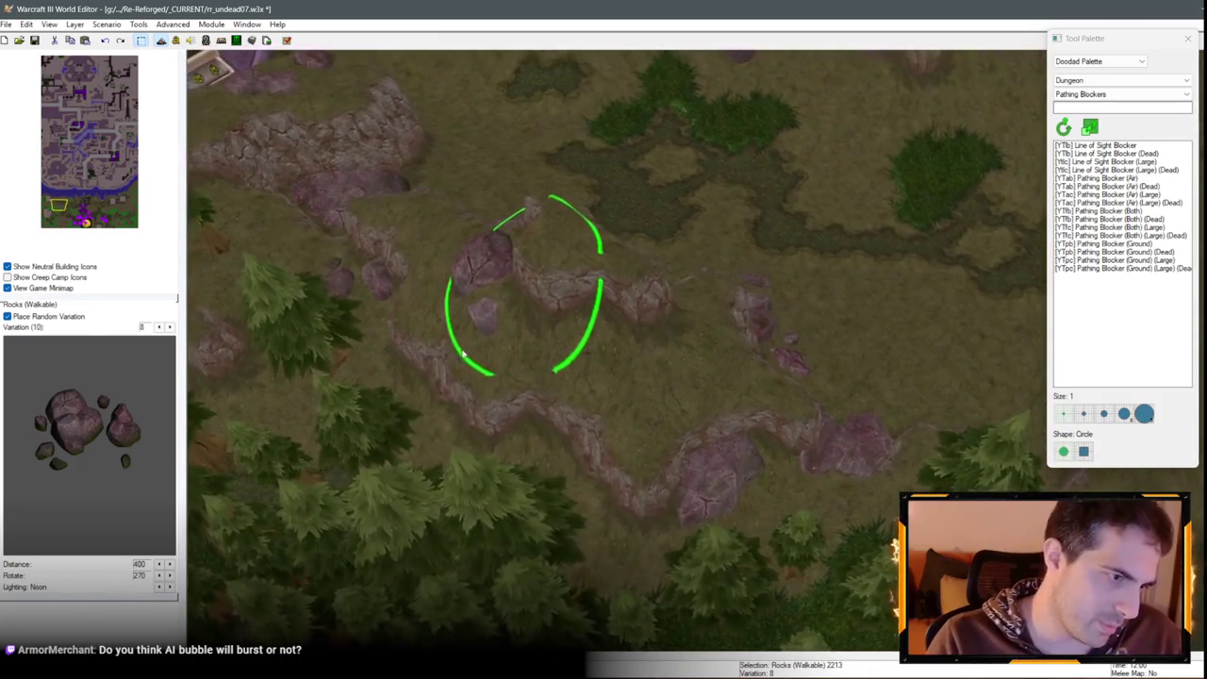
scroll(550, 291, "up", 3)
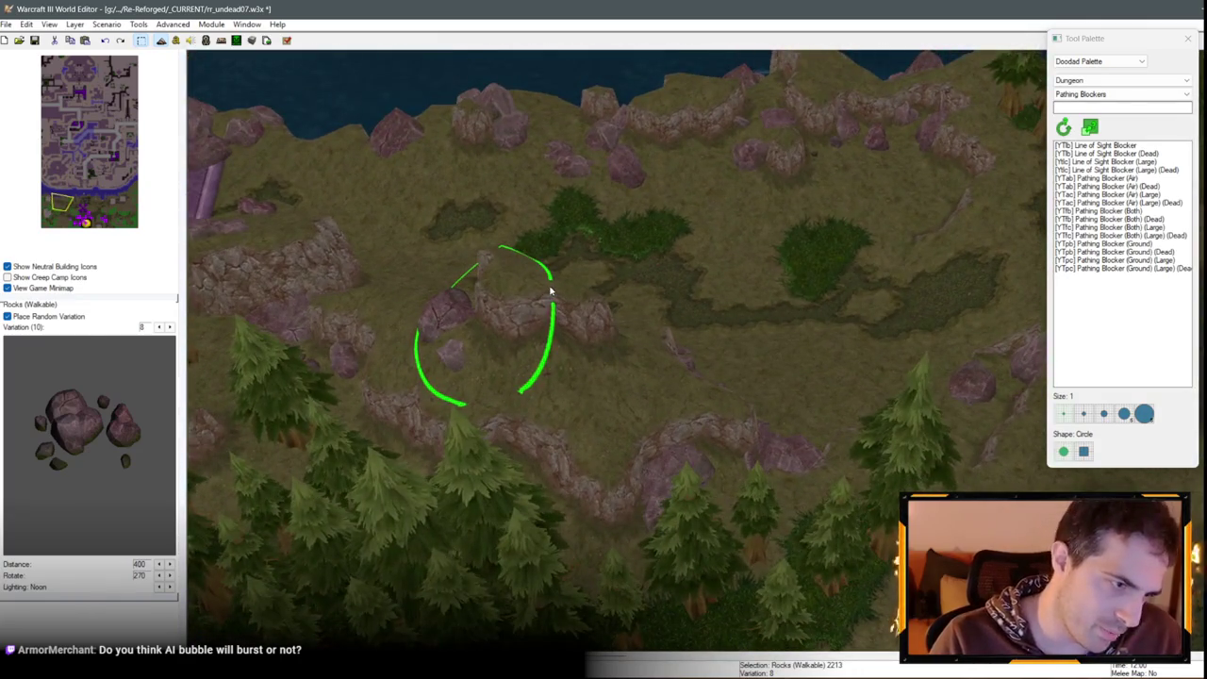
key("Up")
key("Up")
key("Up")
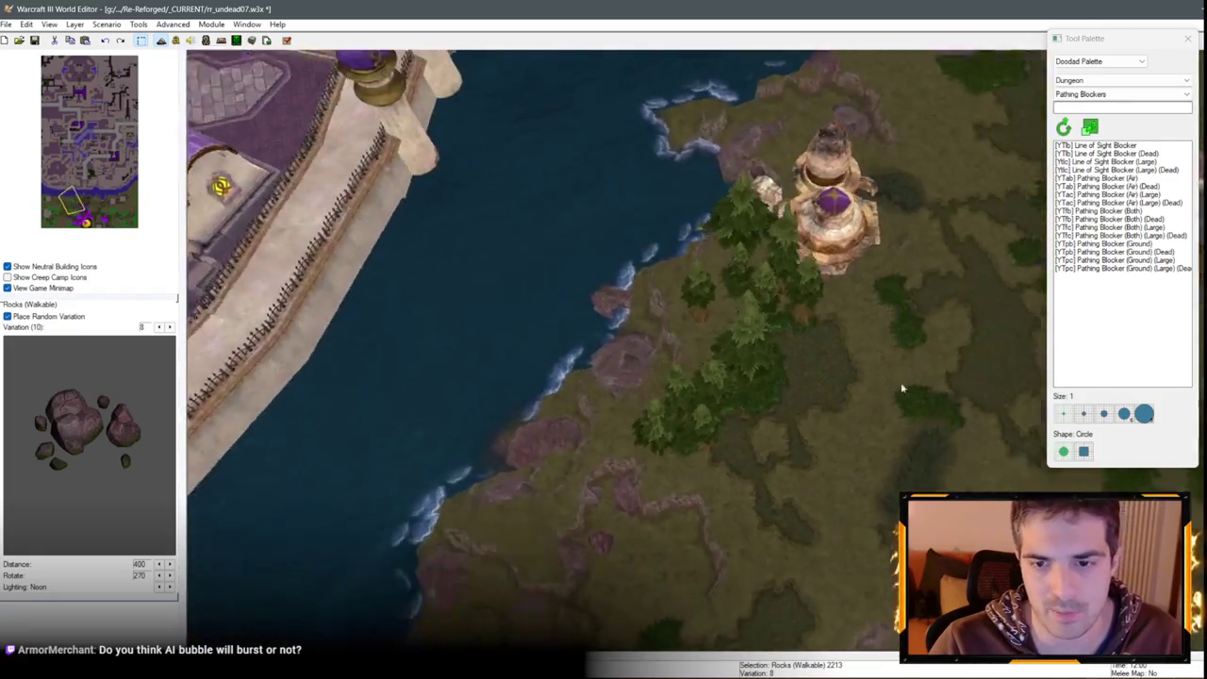
key("Down")
key("Down")
key("Down")
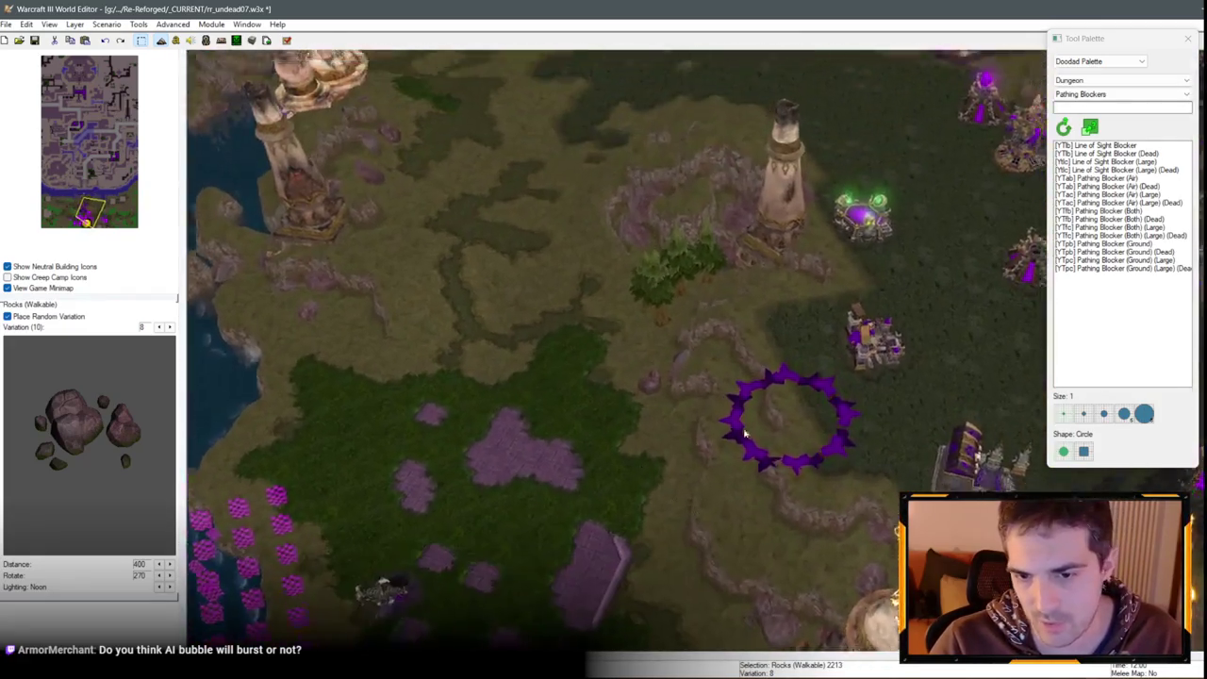
Paste another rock cluster on the coastal cliffs to the north and nudge it onto the ridge
key("ctrl+v")
key("Up")
key("Up")
key("Up")
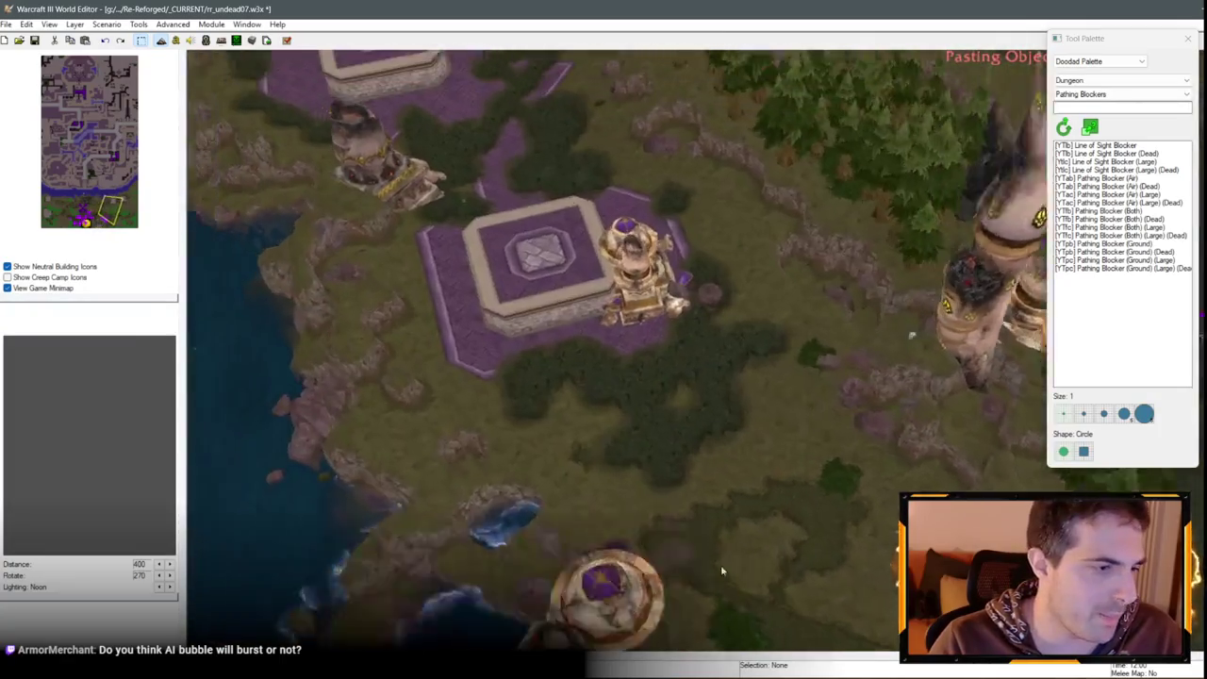
key("Up")
key("Up")
key("Up")
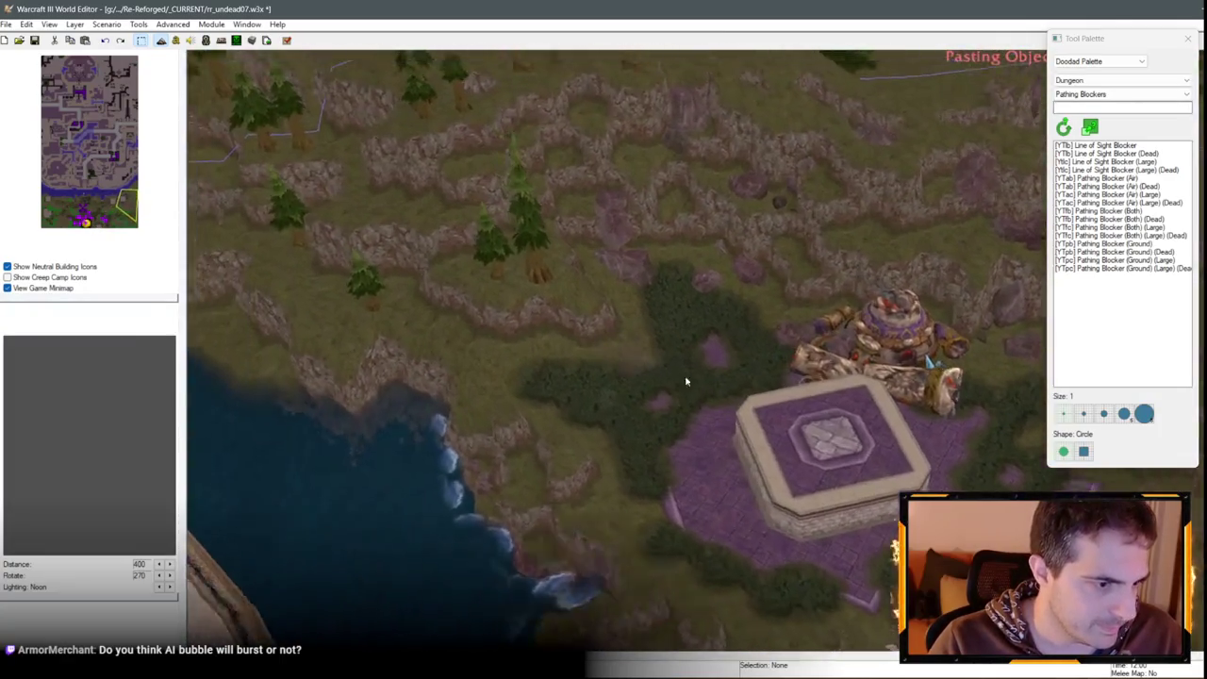
key("Up")
key("Up")
key("Up")
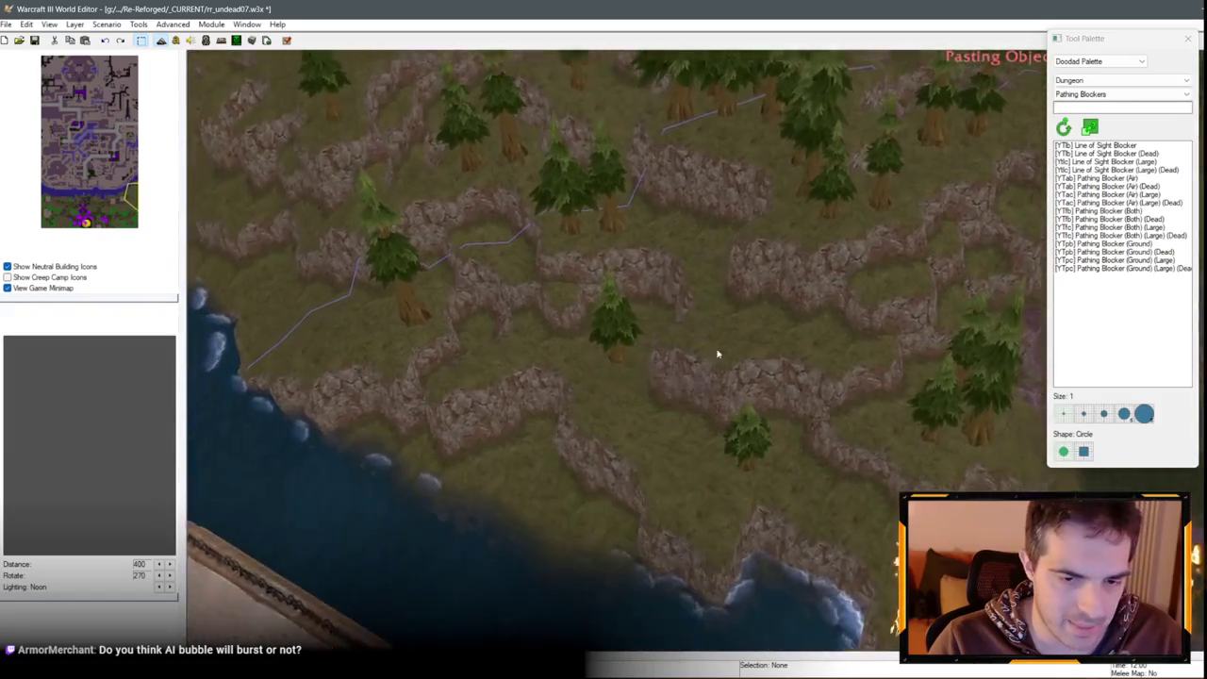
key("Up")
key("Up")
key("Up")
left_click(632, 389)
left_click_drag(639, 380, 658, 387)
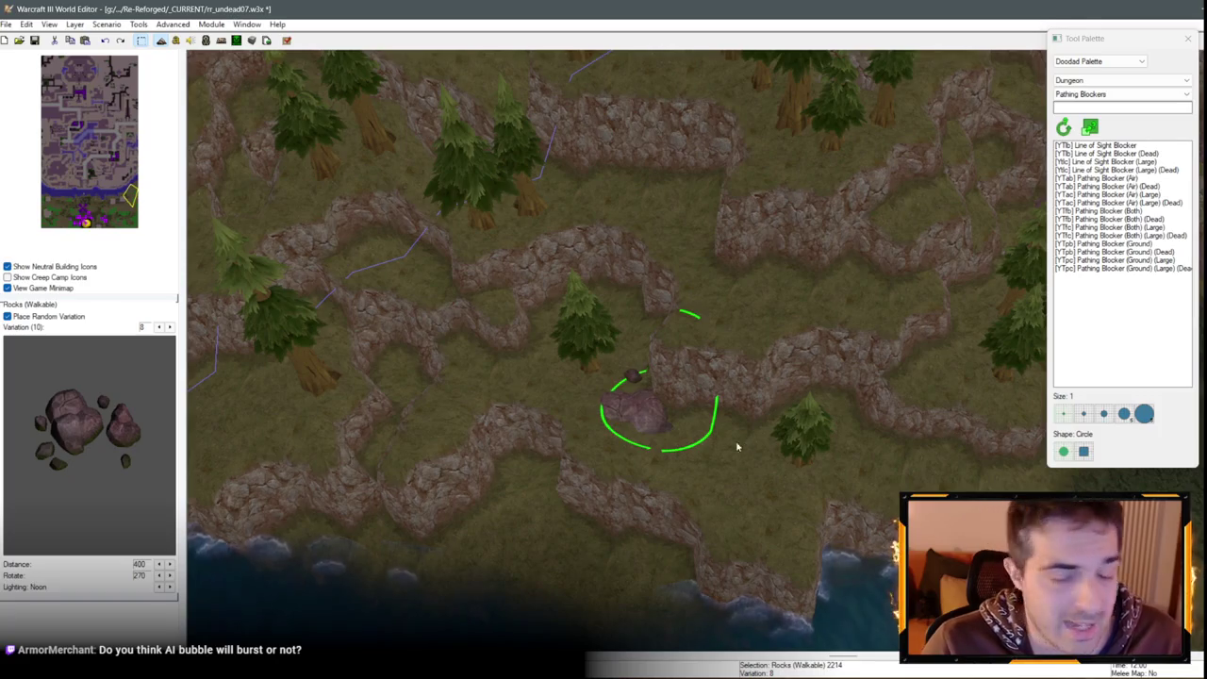
Paste one more walkable rock further north and set its variation to 5
scroll(655, 376, "up", 1)
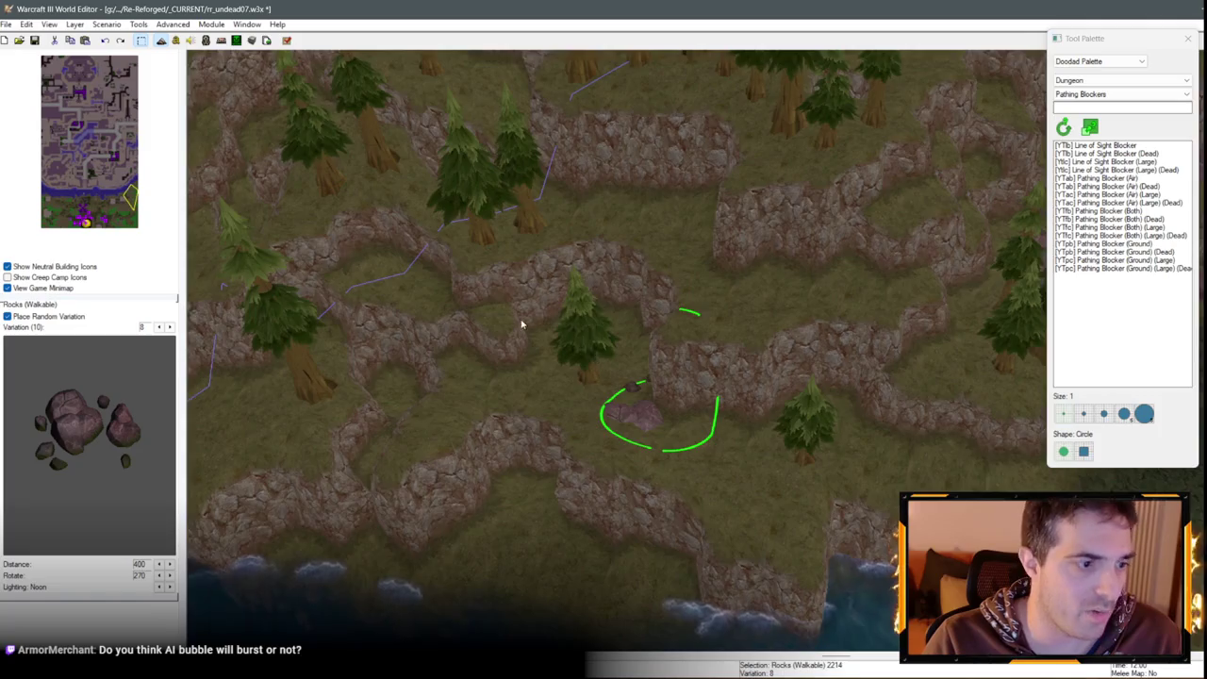
key("Up")
key("Up")
key("Up")
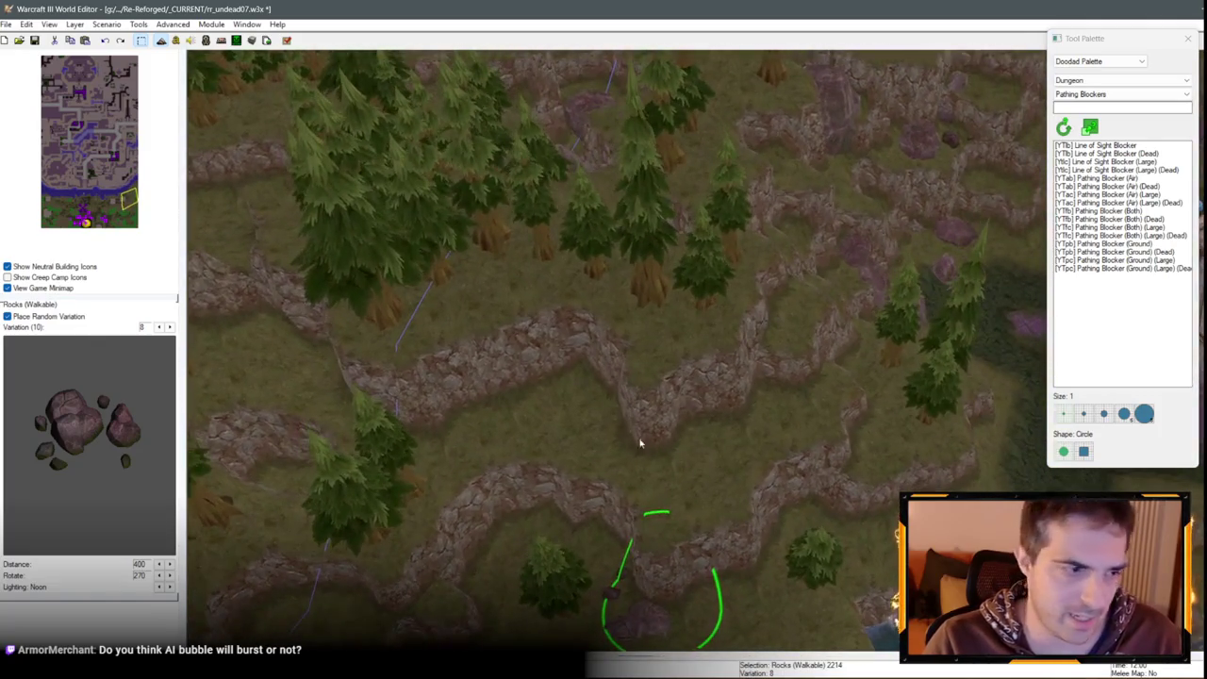
scroll(673, 431, "up", 2)
key("ctrl+c")
key("ctrl+v")
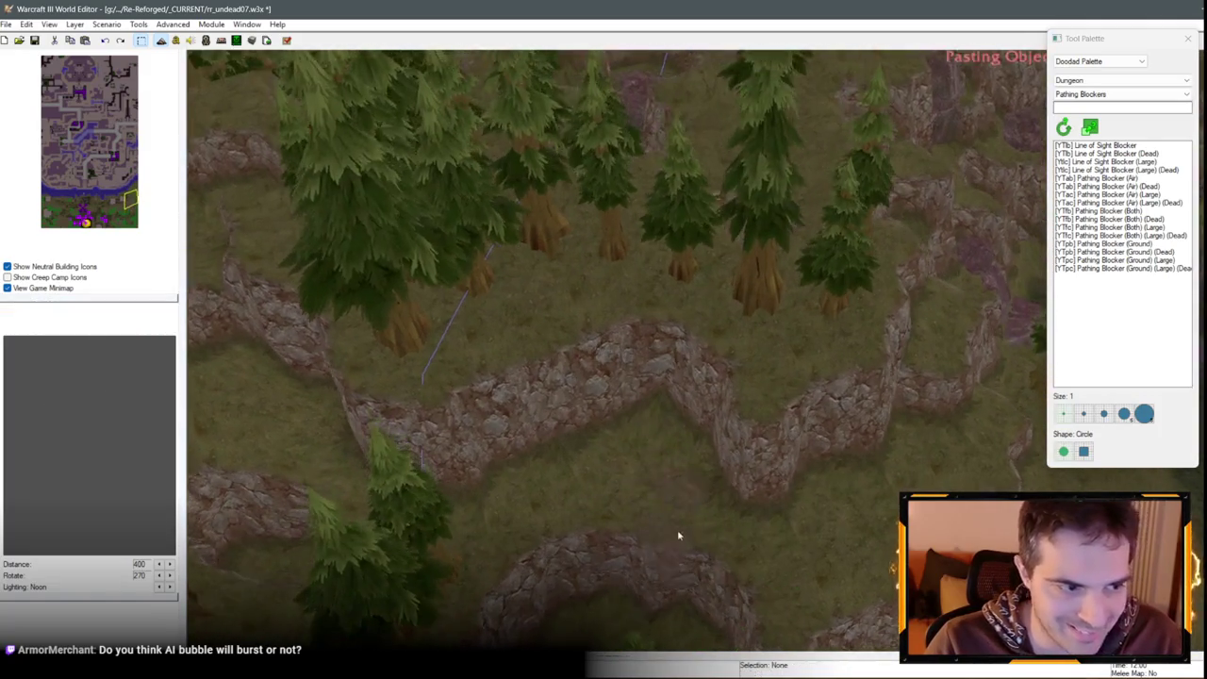
double_click(638, 365)
left_click(580, 312)
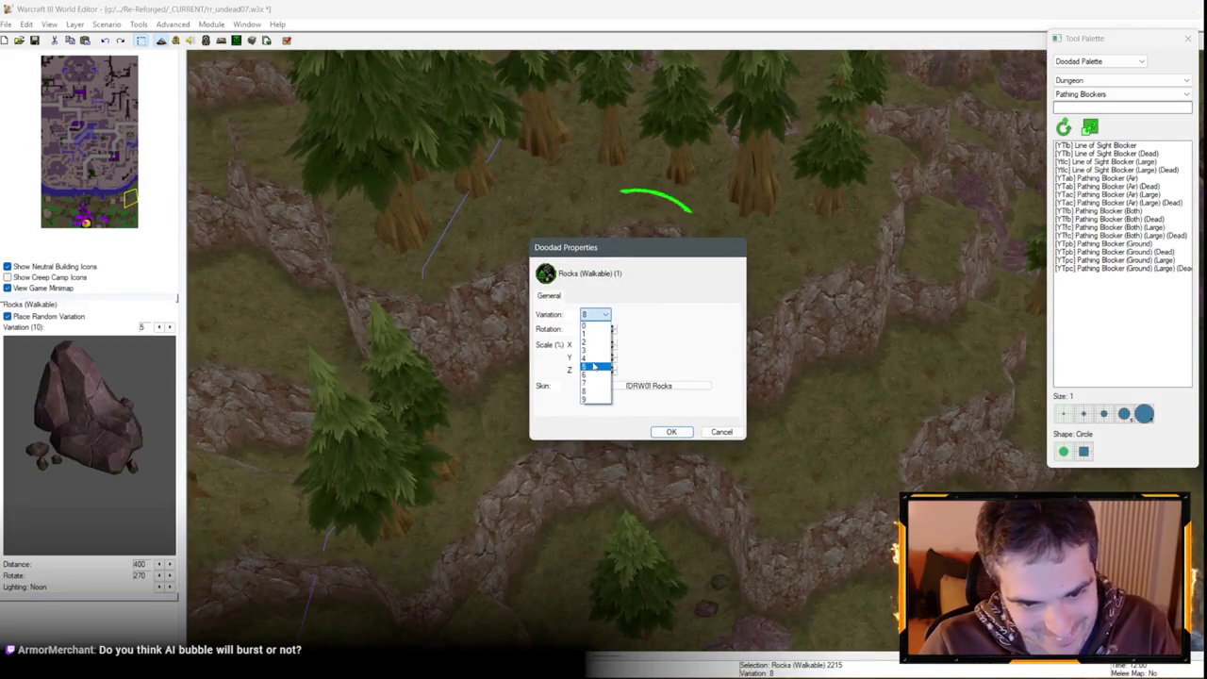
left_click(594, 369)
key("Return")
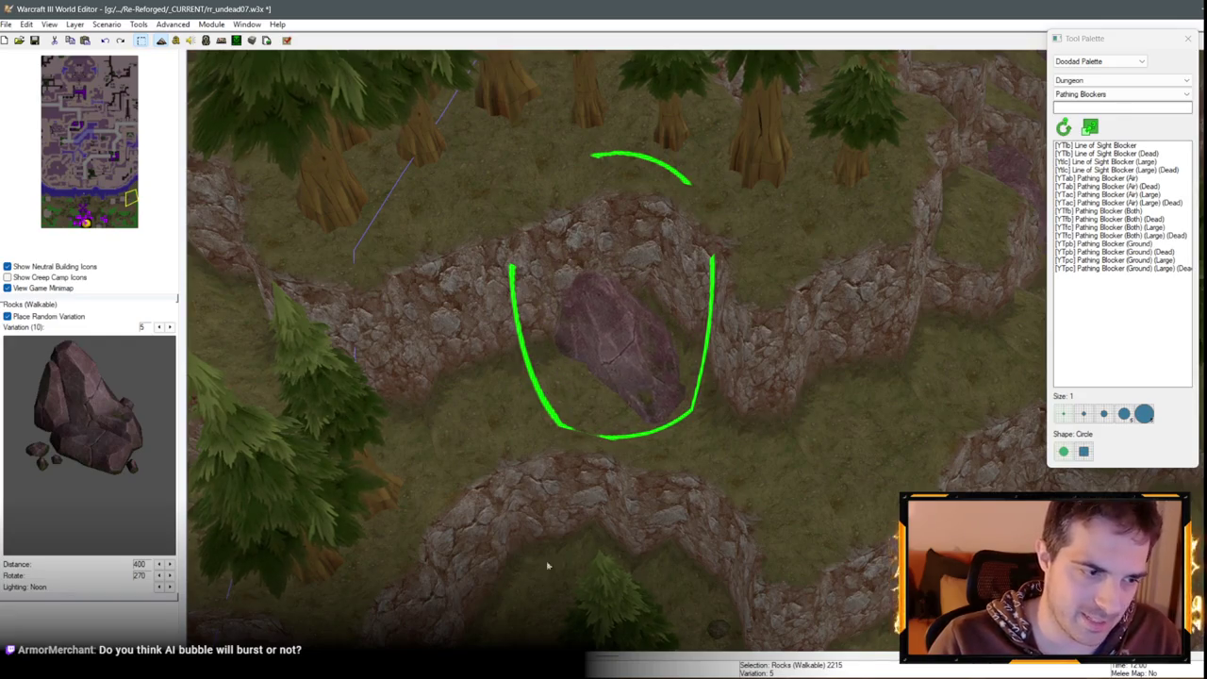
Move the tall variation-5 rock up against the forest cliff wall
left_click(556, 327)
mouse_move(591, 324)
left_mouse_down()
mouse_move(682, 261)
mouse_move(657, 261)
left_mouse_up()
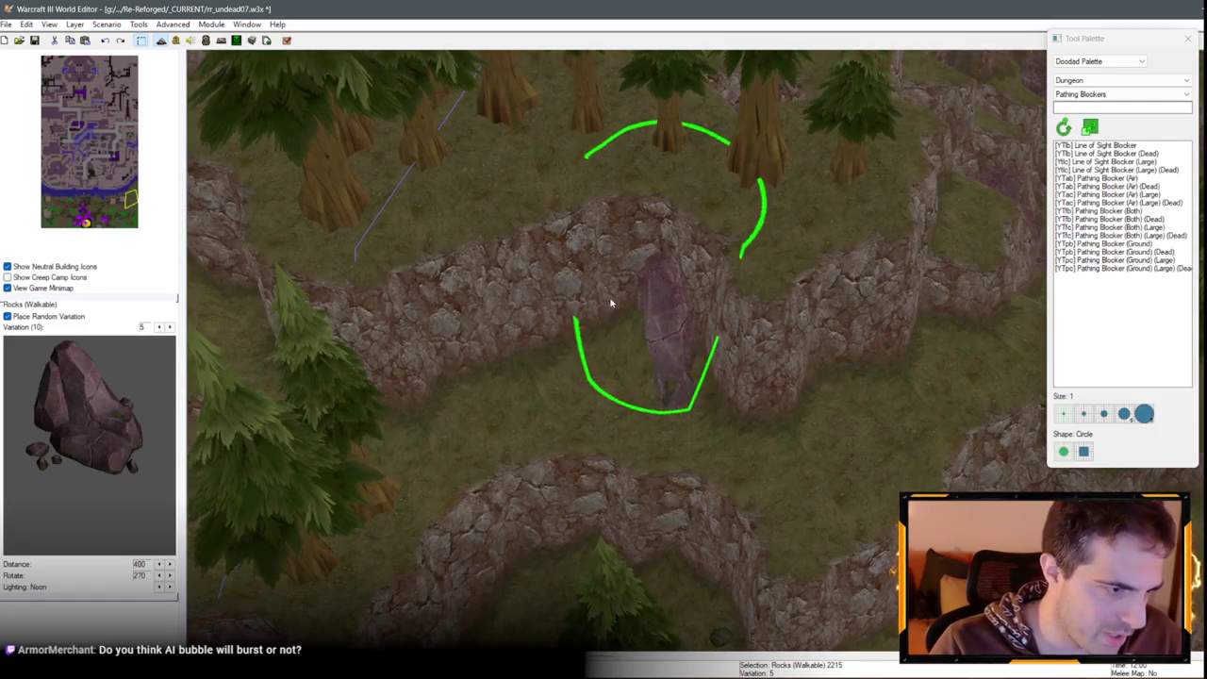
scroll(610, 303, "down", 6)
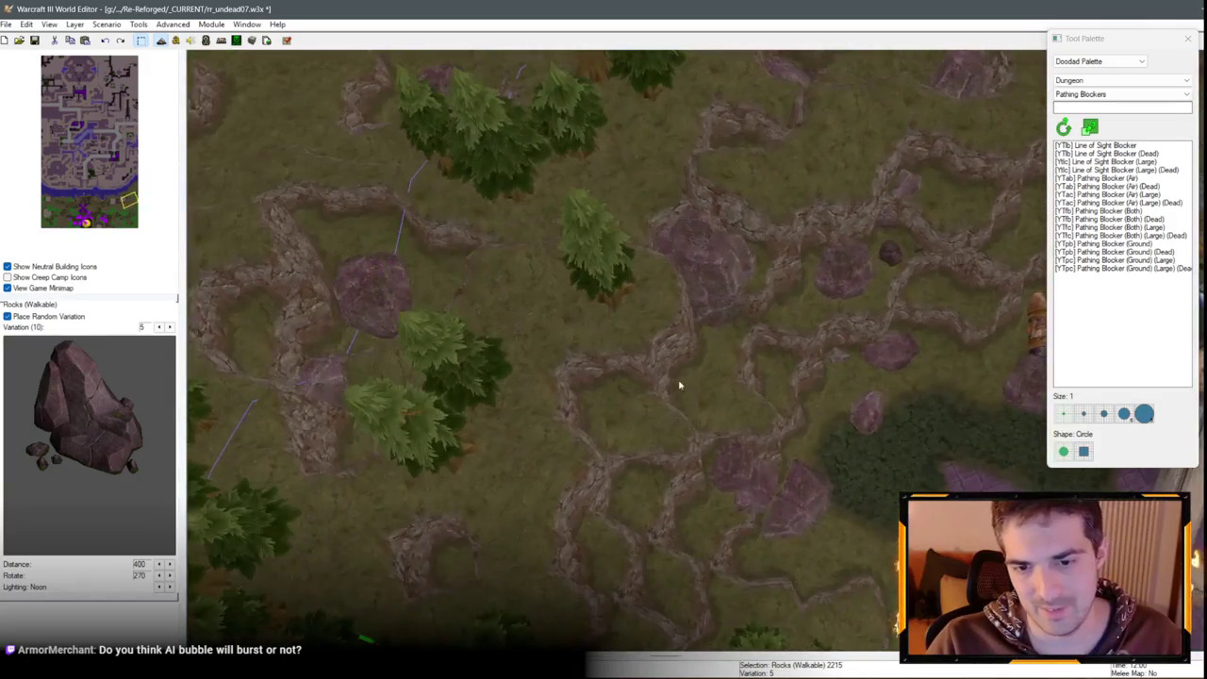
Paste a walkable rock copy onto the cliff ridge
key("ctrl+v")
scroll(579, 409, "up", 5)
scroll(569, 302, "down", 3)
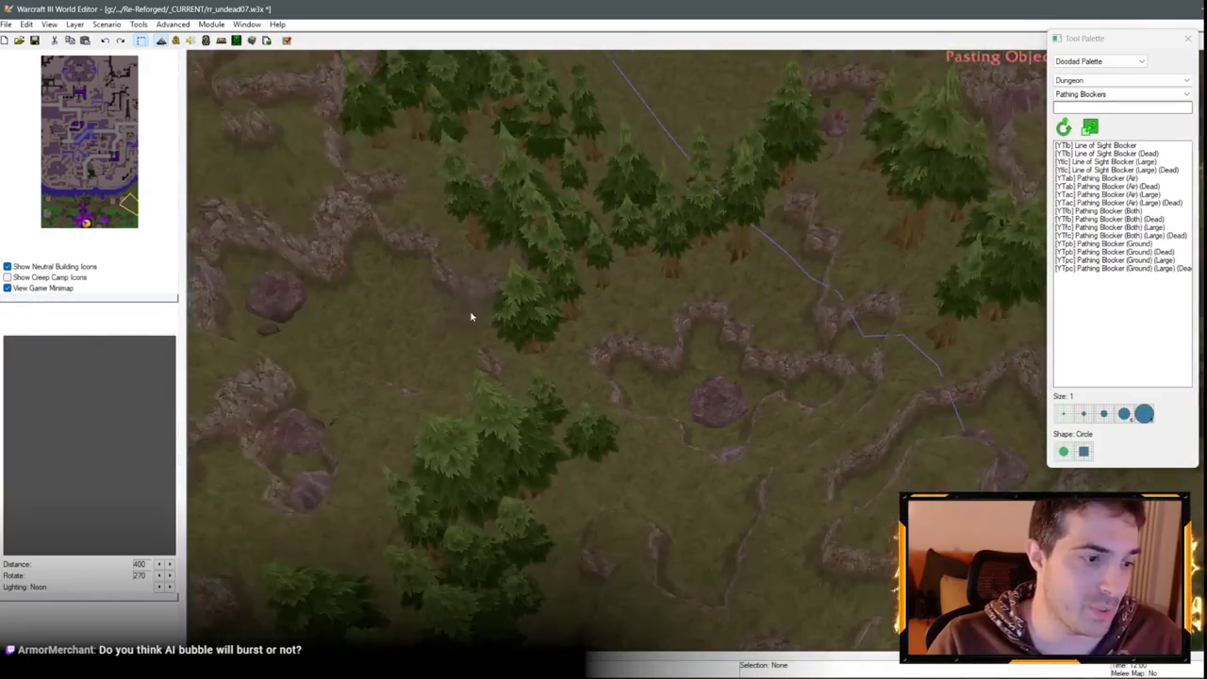
scroll(617, 289, "up", 3)
left_click(667, 340)
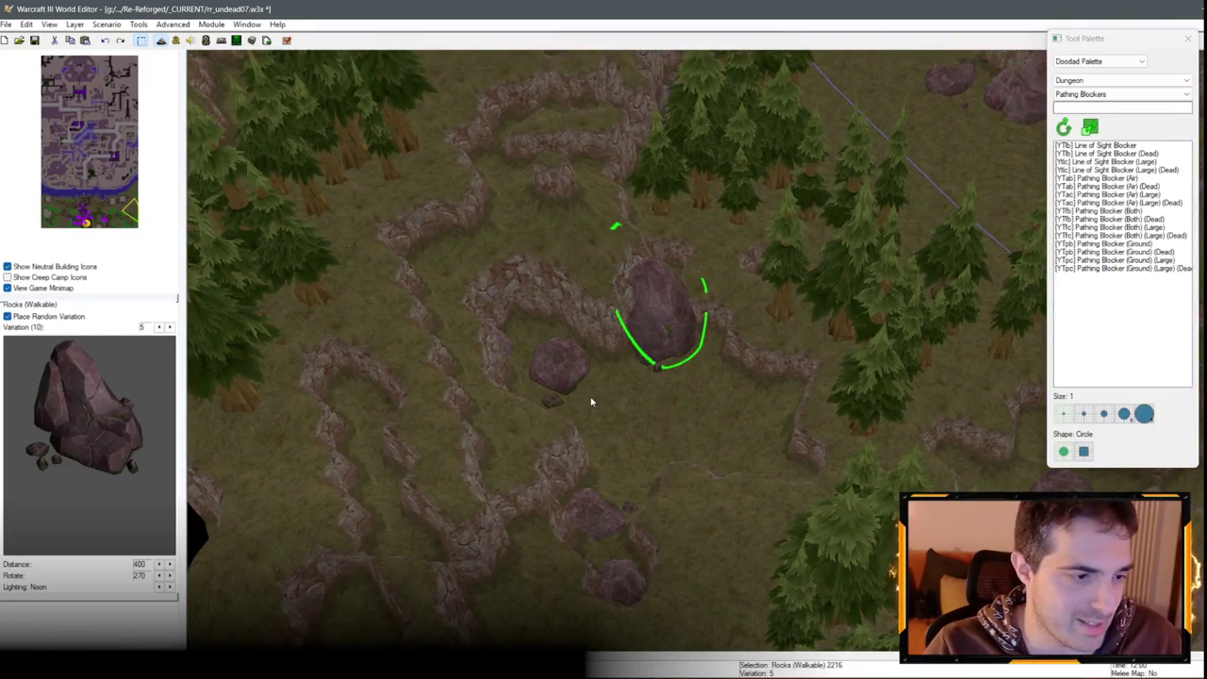
scroll(591, 401, "down", 2)
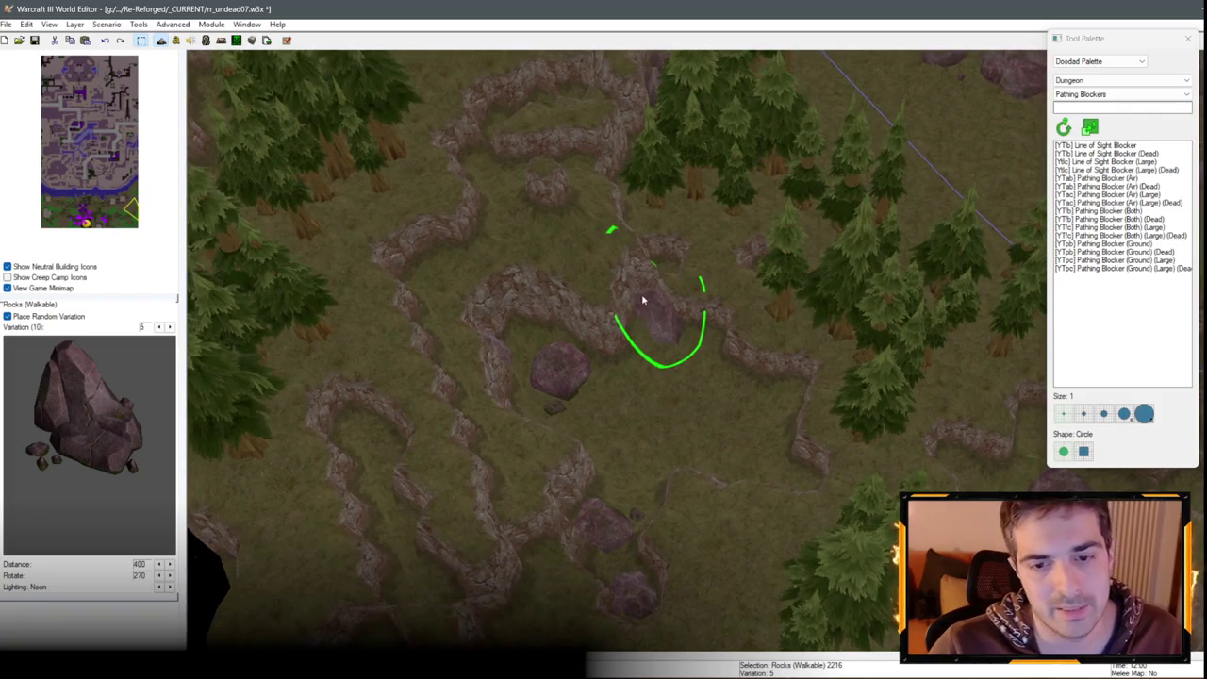
scroll(552, 269, "down", 5)
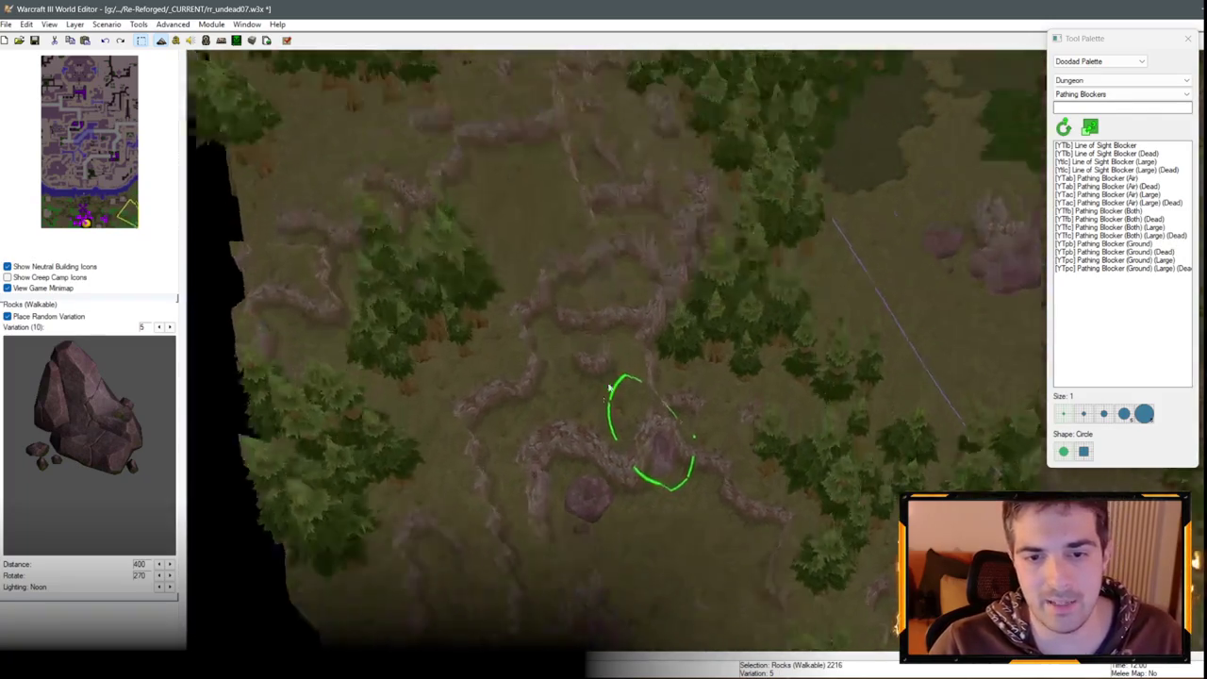
Paste another rock onto the cliff junction and tilt the view to inspect it
key("ctrl+v")
scroll(595, 323, "up", 2)
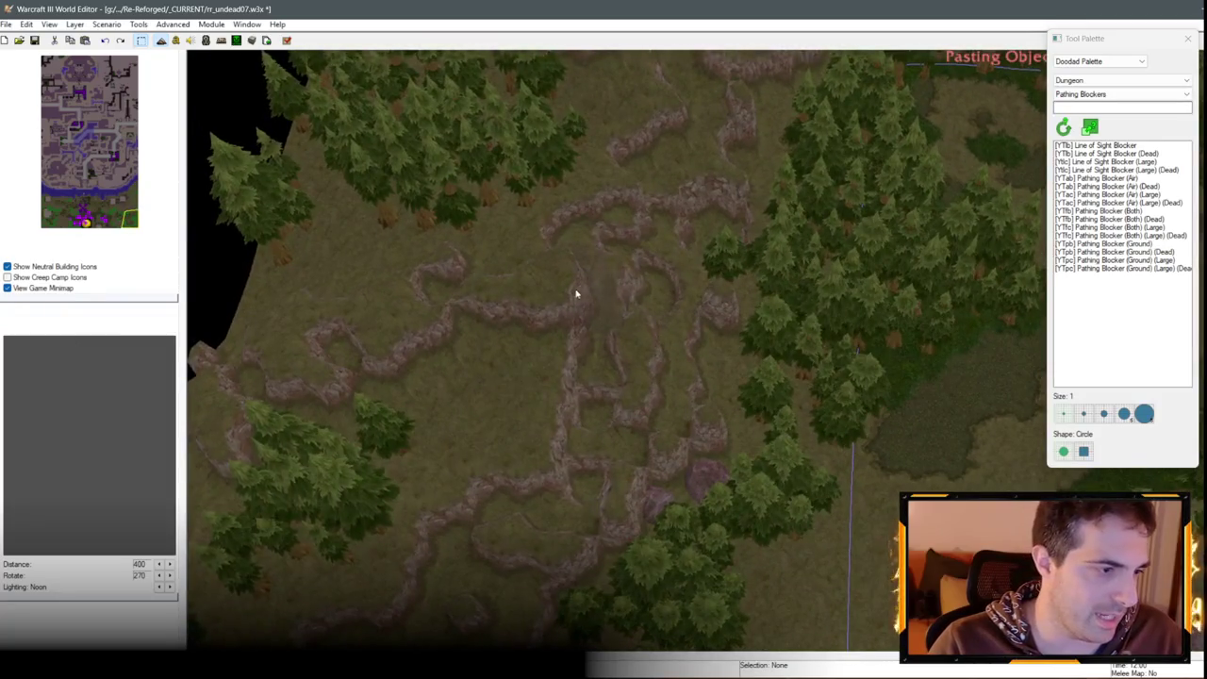
scroll(576, 294, "up", 3)
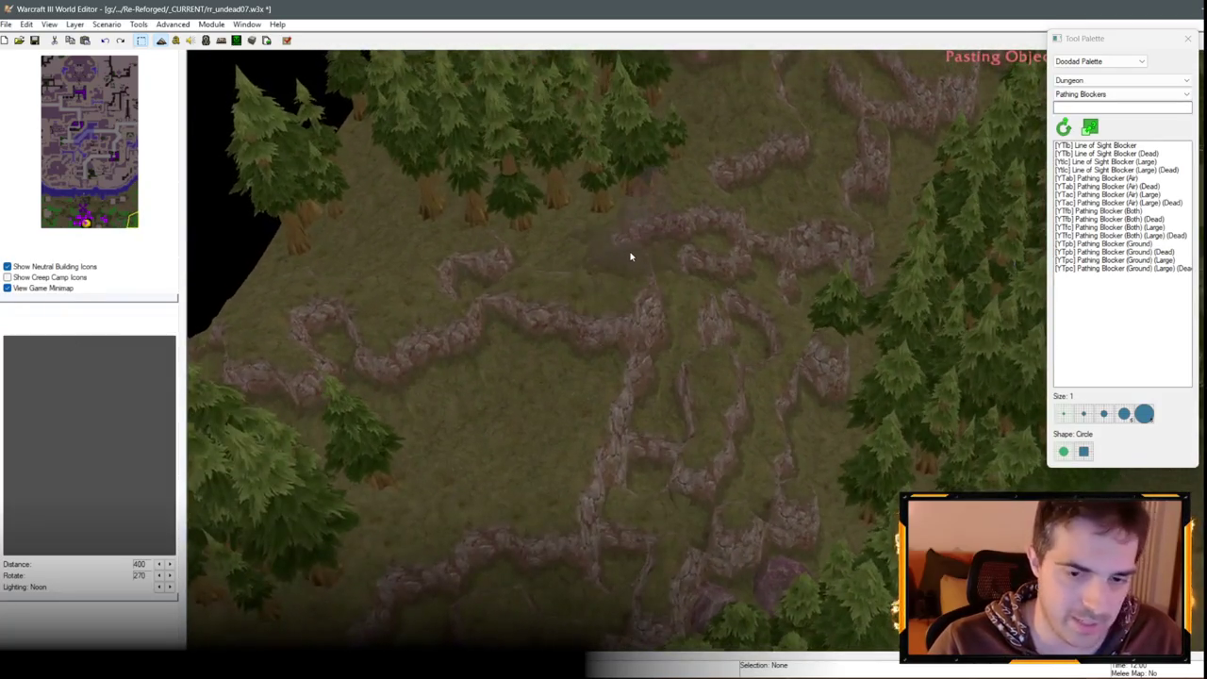
scroll(560, 305, "up", 3)
left_click(679, 373)
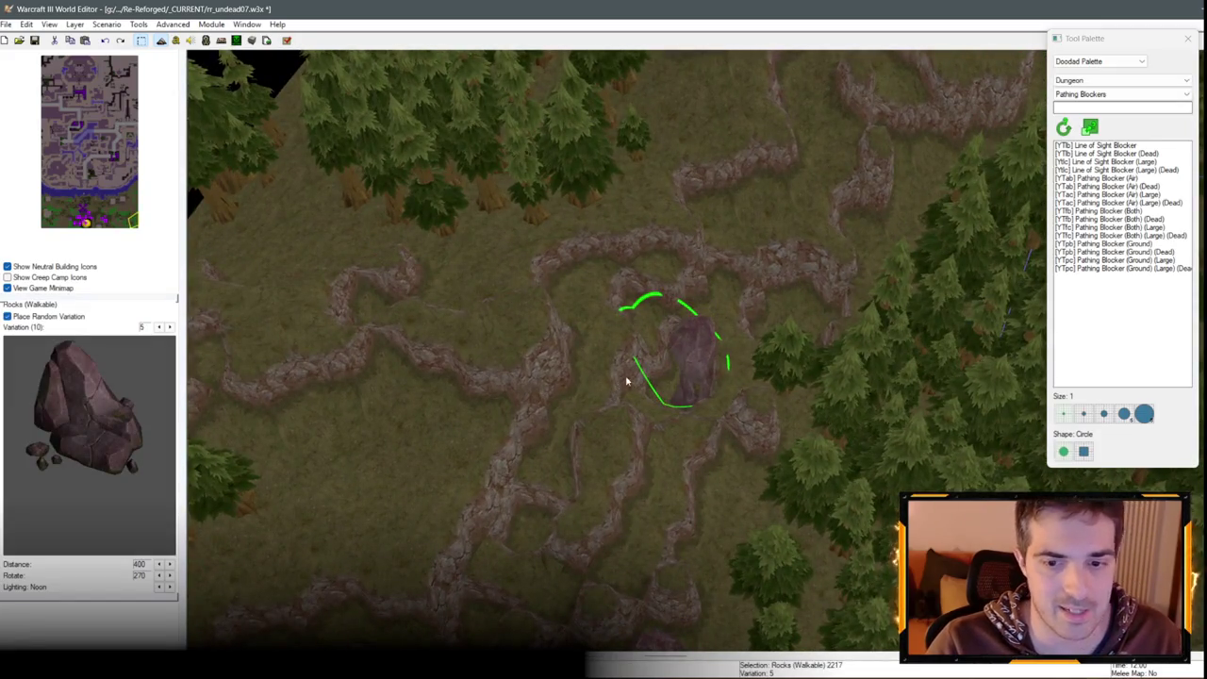
mouse_move(686, 351)
left_mouse_down()
mouse_move(708, 310)
mouse_move(669, 252)
mouse_move(539, 480)
mouse_move(565, 460)
mouse_move(448, 459)
mouse_move(838, 358)
mouse_move(781, 404)
left_mouse_up()
mouse_move(719, 403)
left_mouse_down()
mouse_move(682, 368)
mouse_move(673, 383)
mouse_move(606, 394)
left_mouse_up()
scroll(607, 394, "down", 3)
Paste a third rock onto the ridge among the trees
key("ctrl+v")
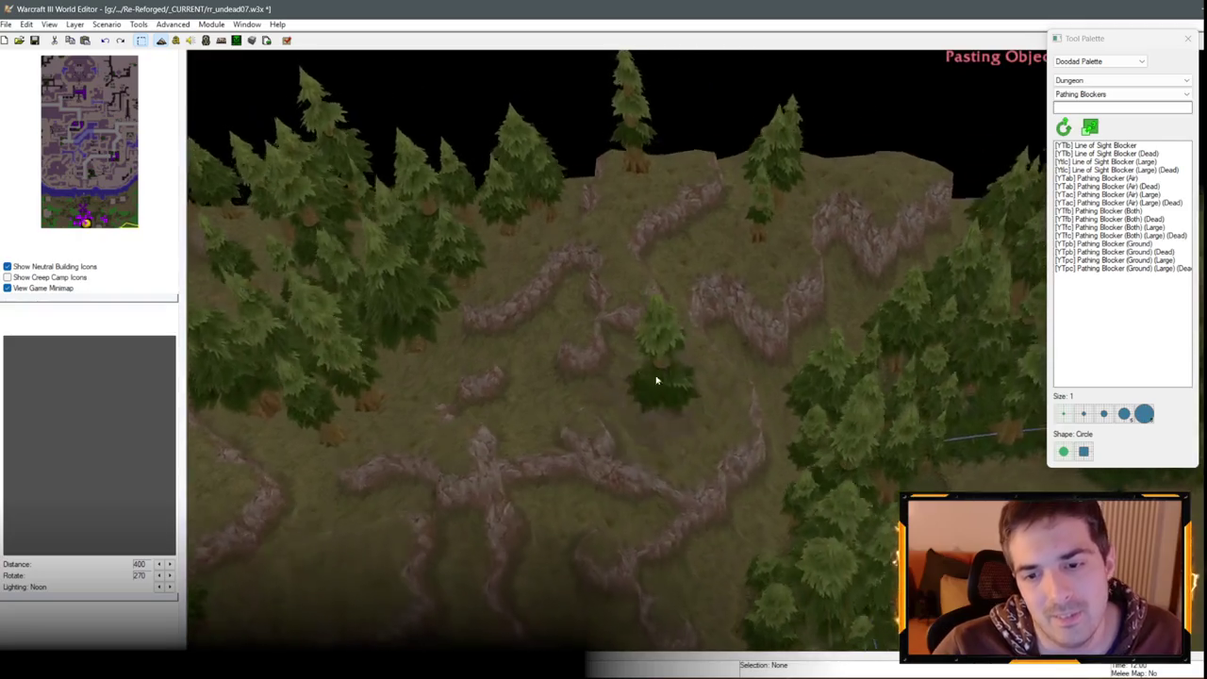
scroll(657, 380, "up", 3)
left_click(611, 399)
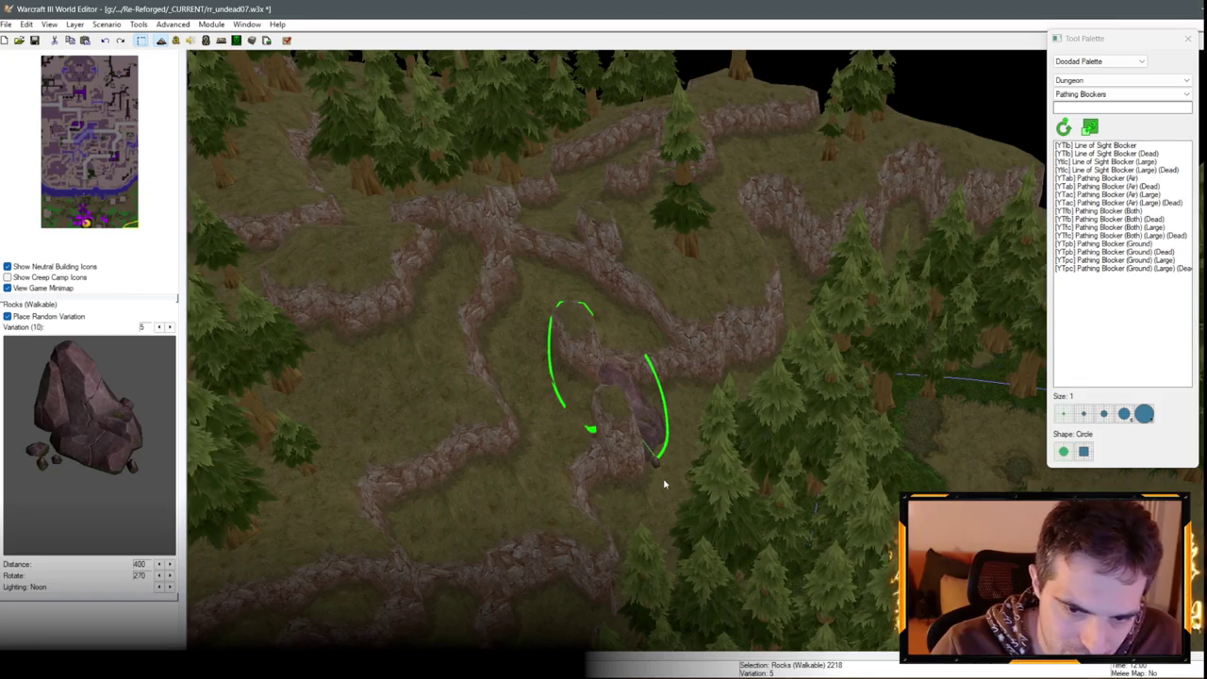
scroll(664, 483, "down", 2)
scroll(628, 424, "up", 2)
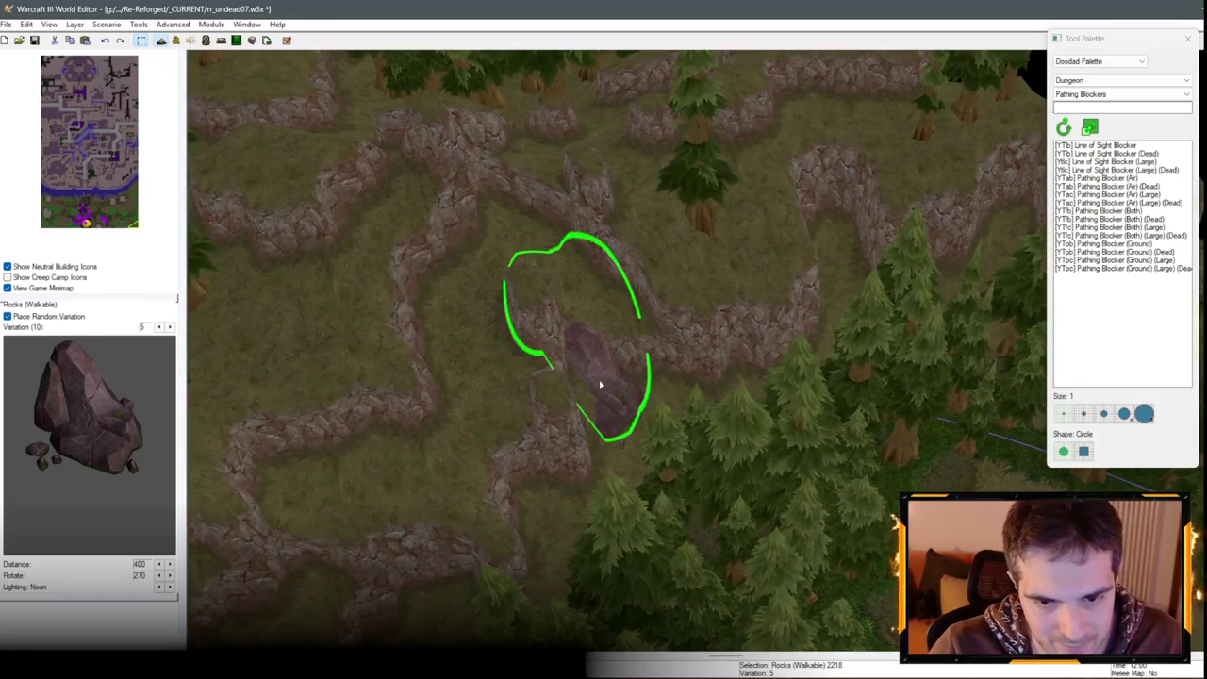
scroll(632, 349, "up", 1)
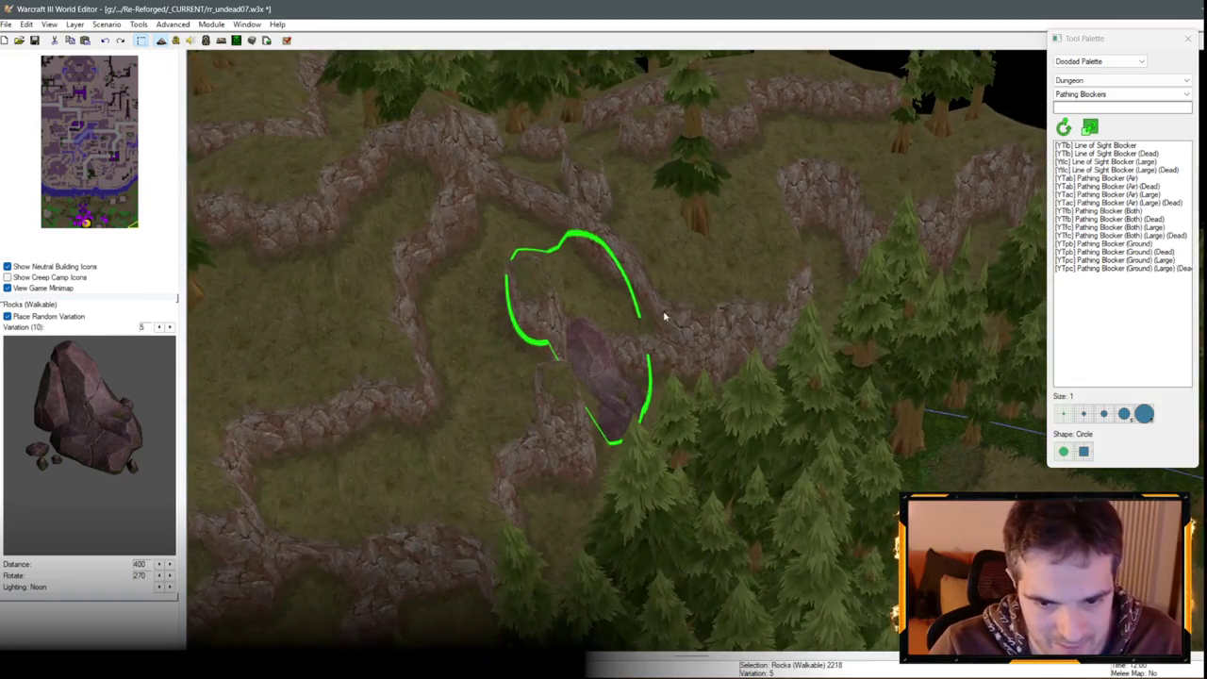
scroll(367, 304, "down", 3)
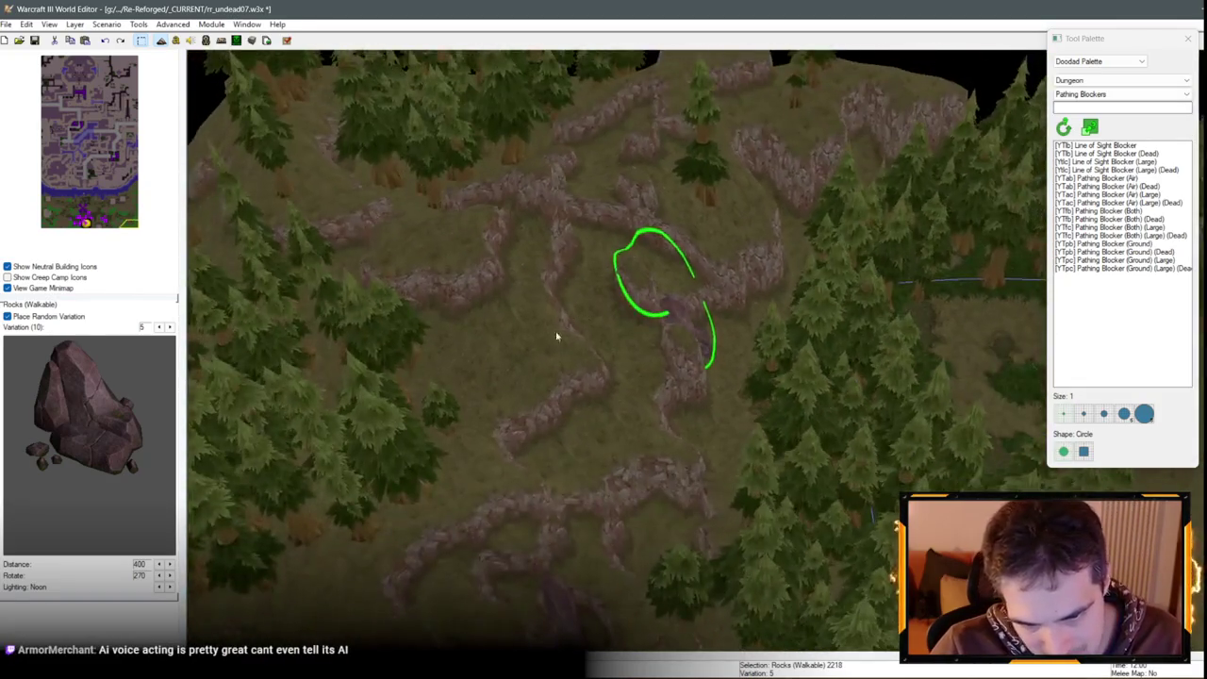
Paste one more rock on the cliff ridge and set it to variation 8
key("ctrl+v")
left_click(580, 316)
double_click(538, 321)
left_click(596, 314)
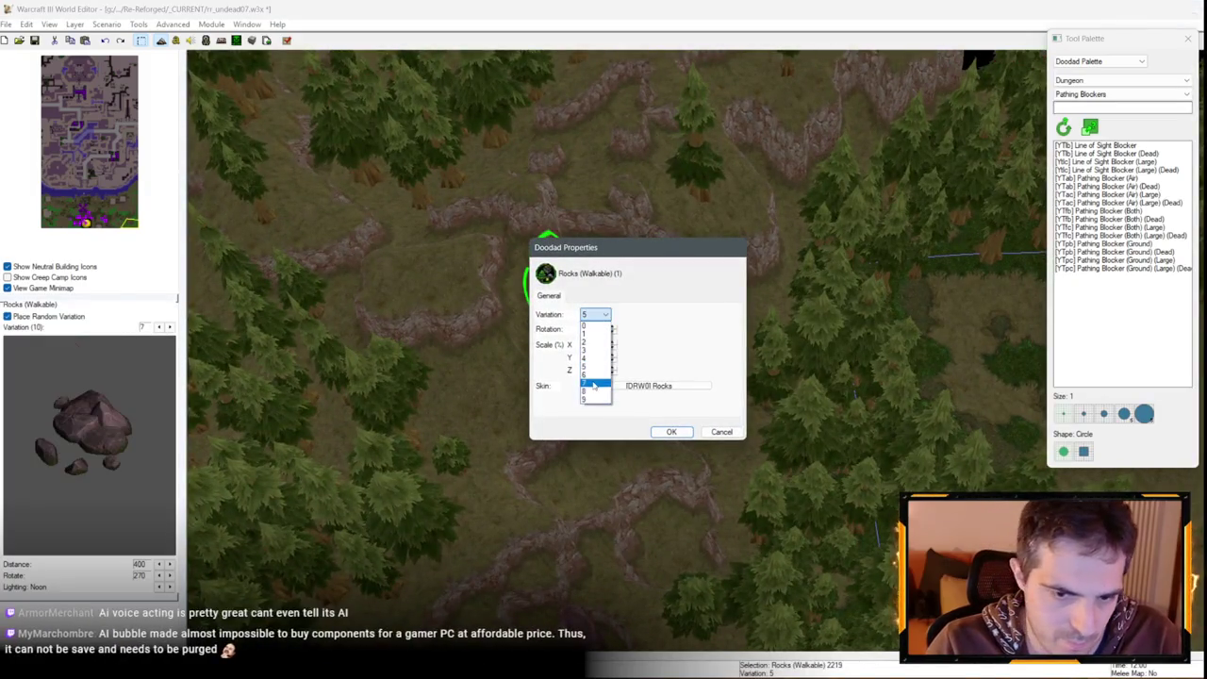
left_click(595, 392)
key("Return")
scroll(504, 352, "up", 3)
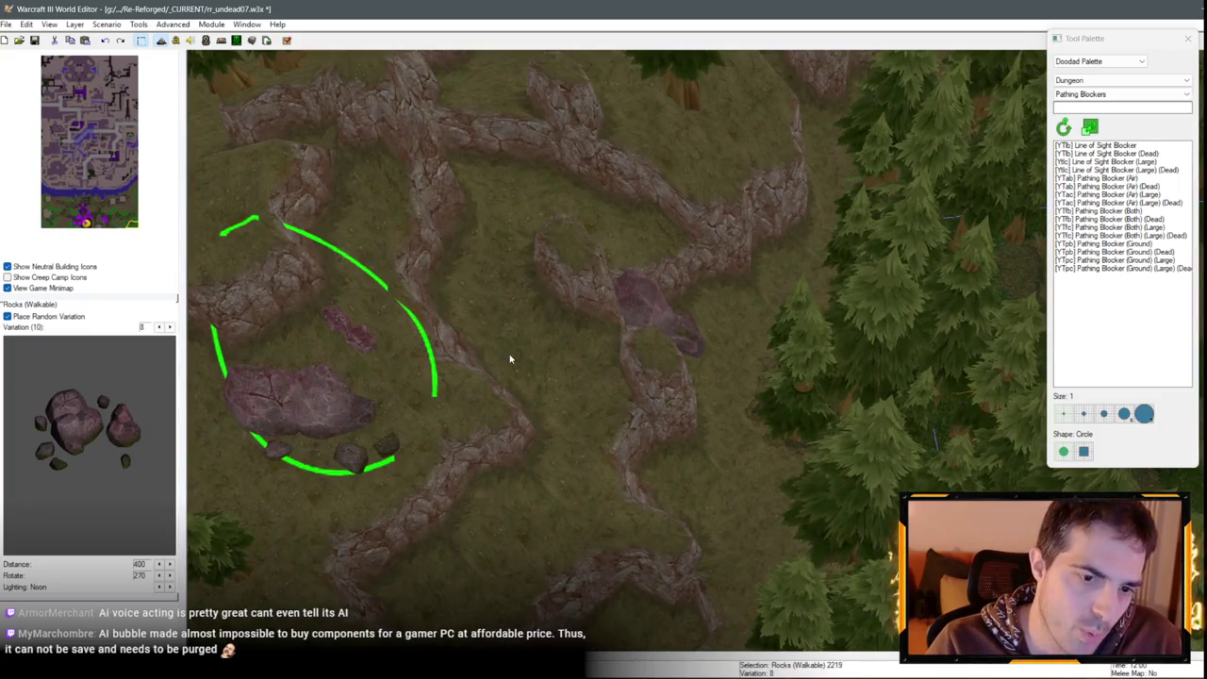
scroll(568, 369, "down", 5)
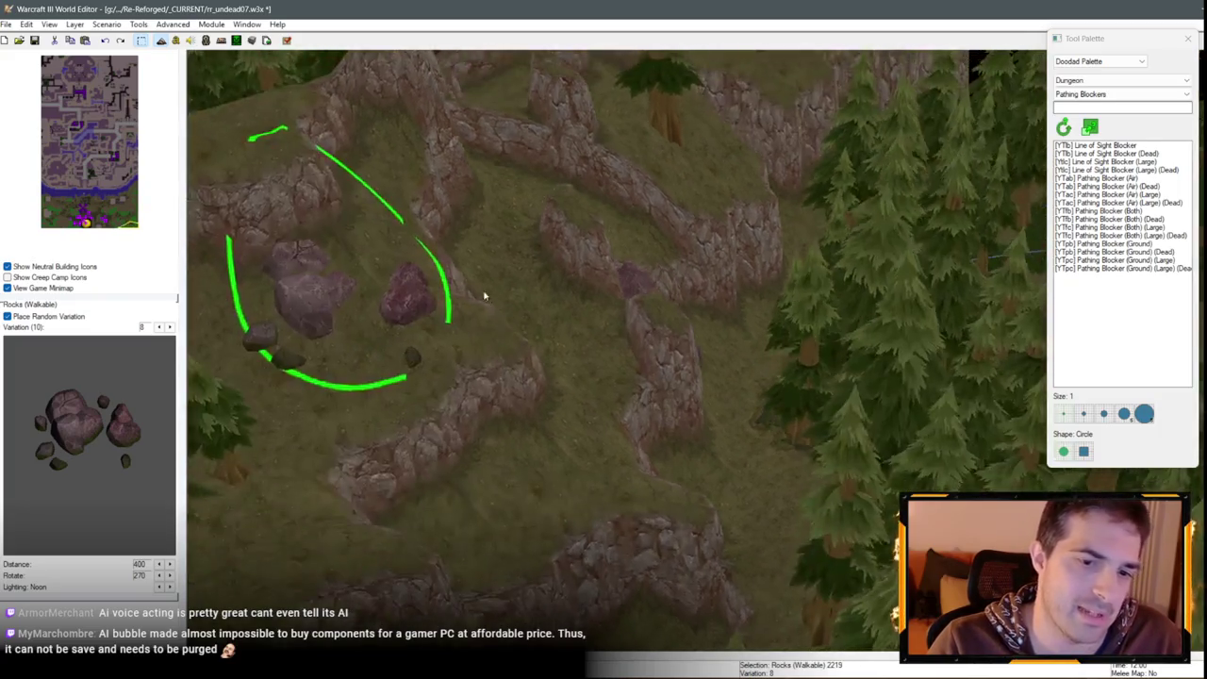
scroll(575, 413, "up", 3)
key("ctrl+v")
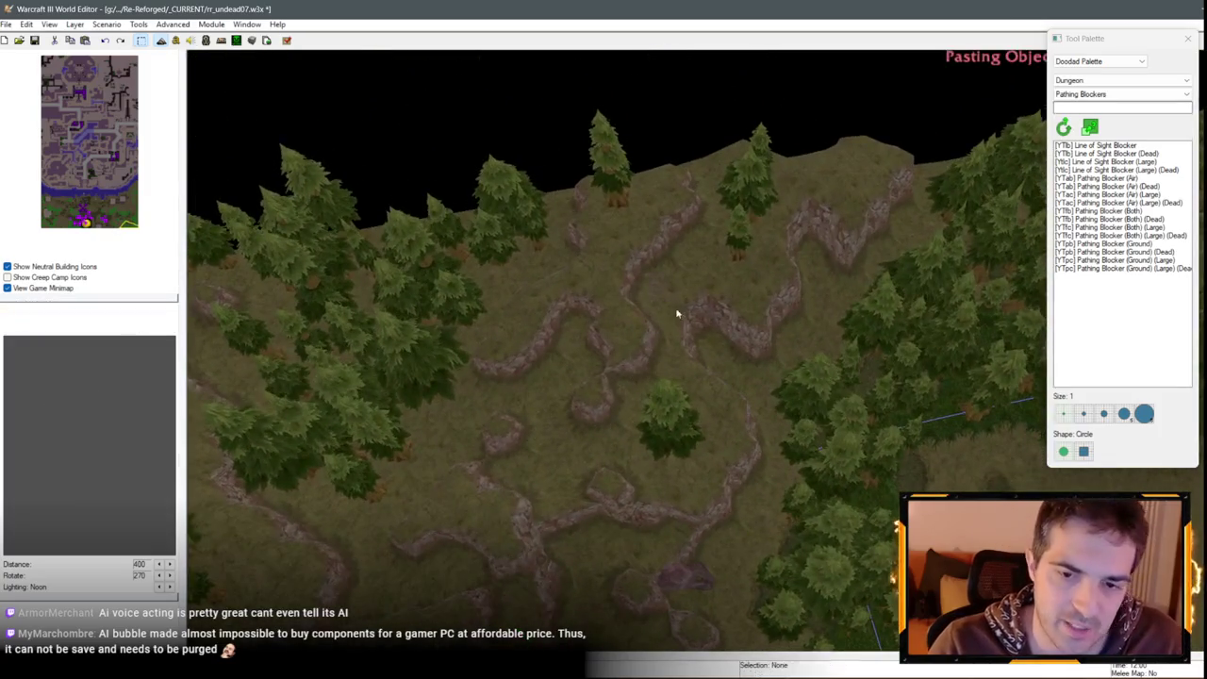
Drop the pasted rock cluster onto a forest ridge
scroll(679, 312, "down", 3)
scroll(710, 318, "down", 3)
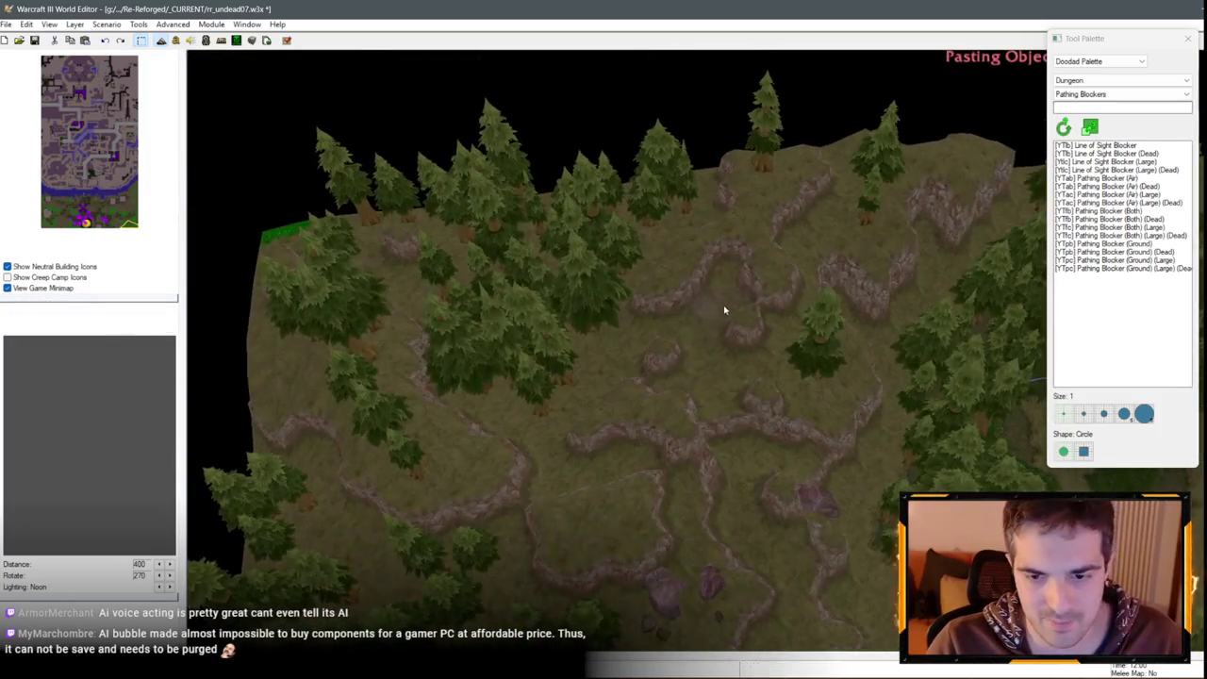
left_click(719, 307)
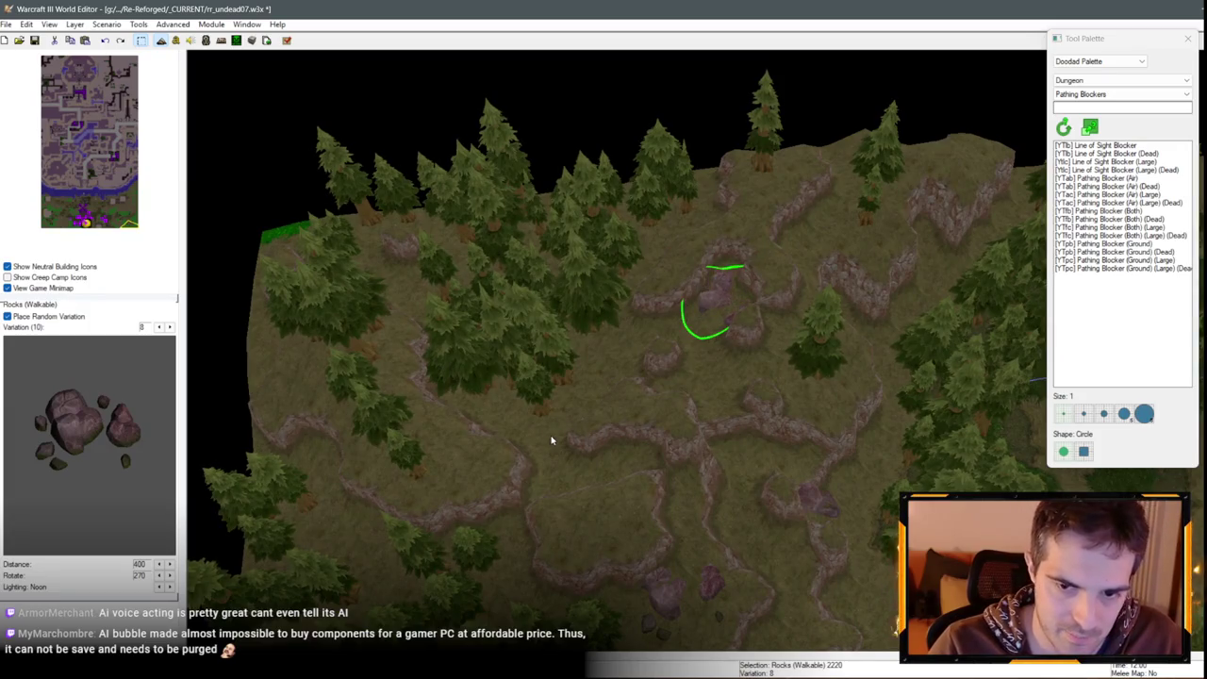
scroll(724, 368, "up", 2)
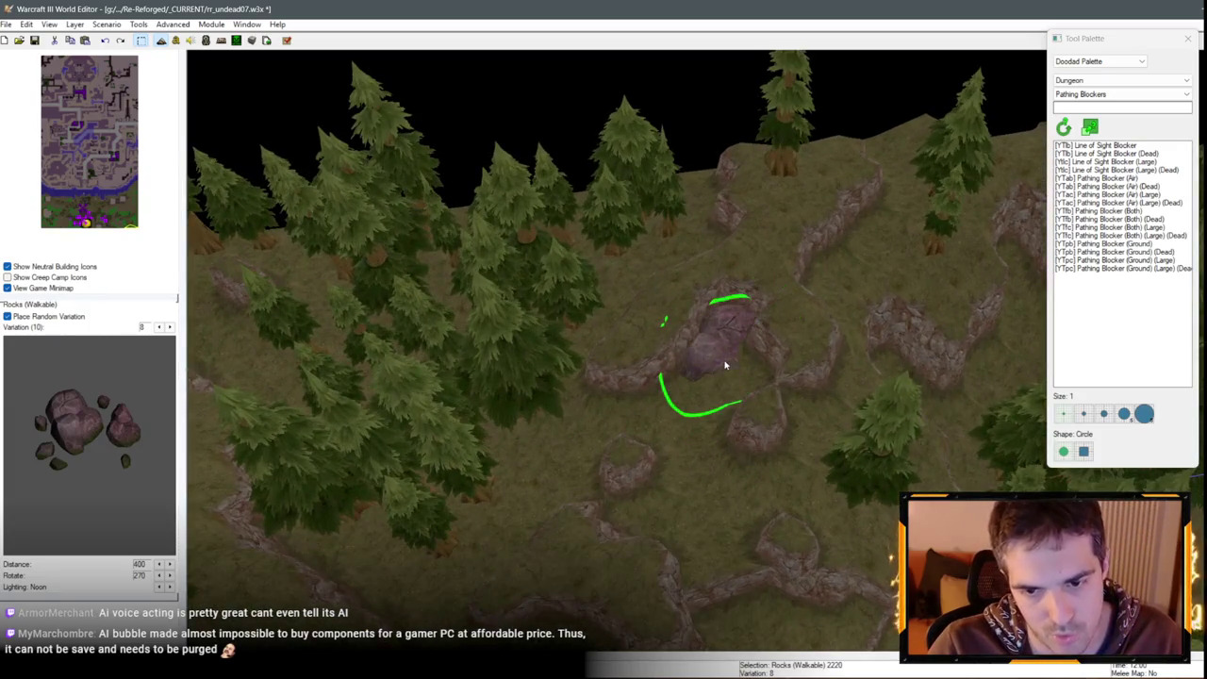
scroll(684, 394, "down", 3)
scroll(625, 251, "up", 3)
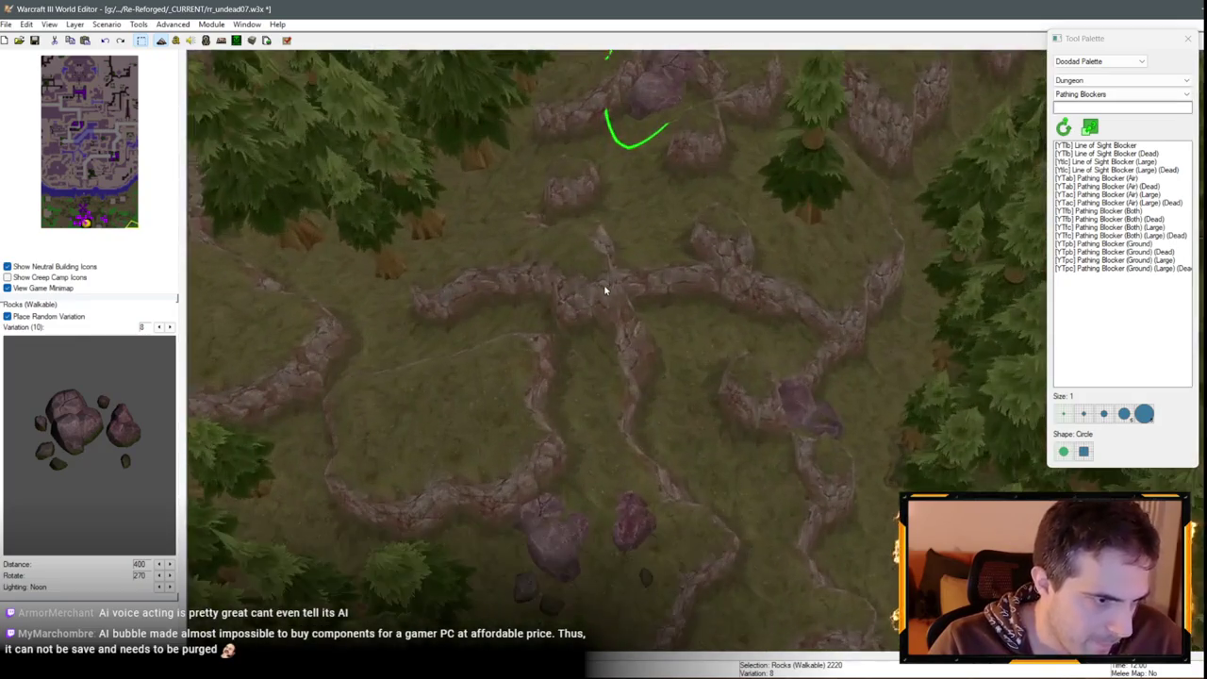
scroll(604, 313, "down", 2)
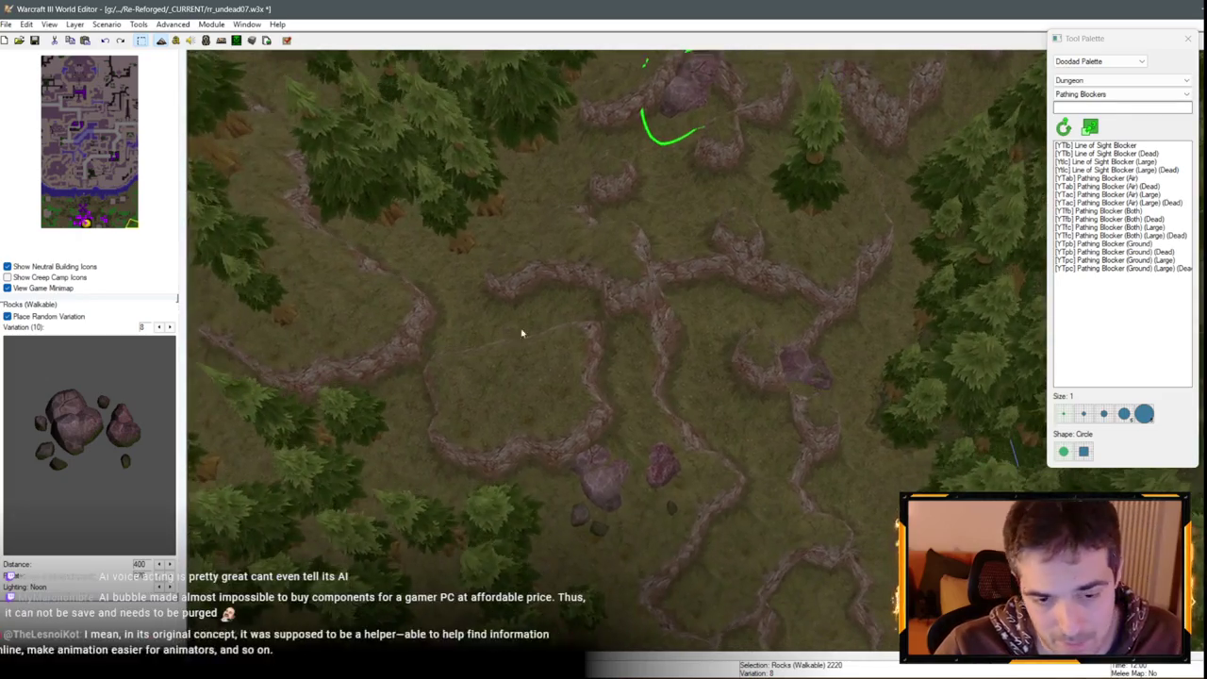
scroll(521, 332, "down", 3)
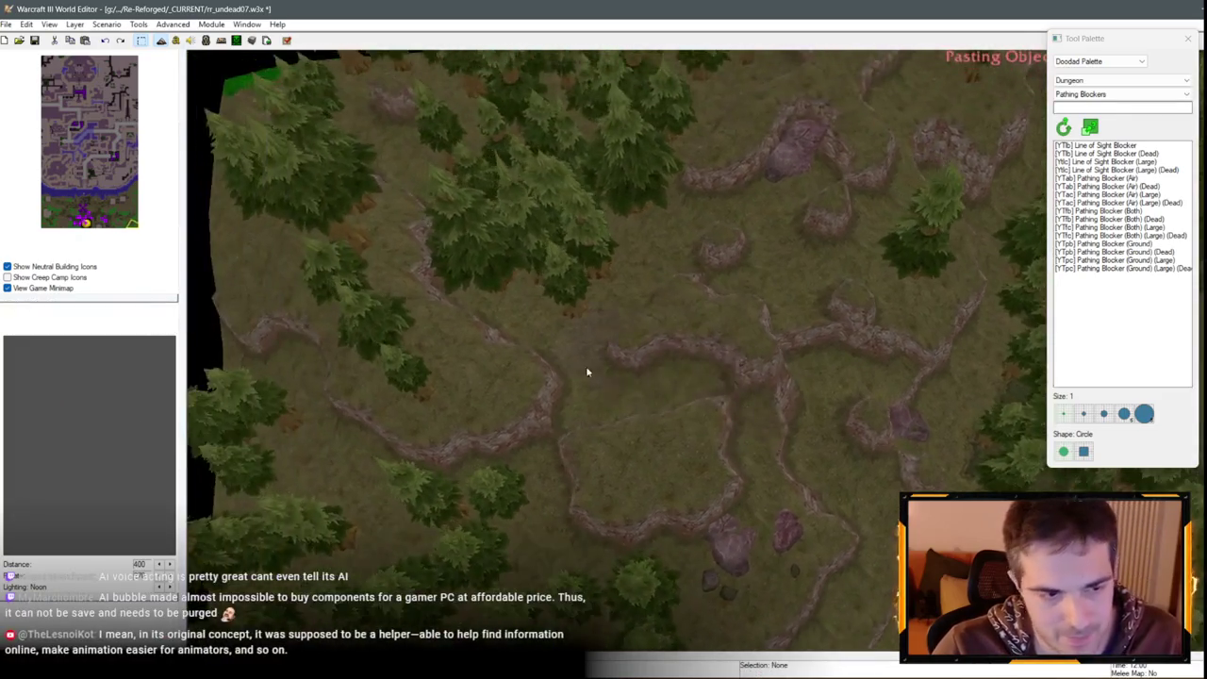
Paste another rock cluster onto a lower cliff ridge
key("ctrl+v")
scroll(769, 403, "up", 3)
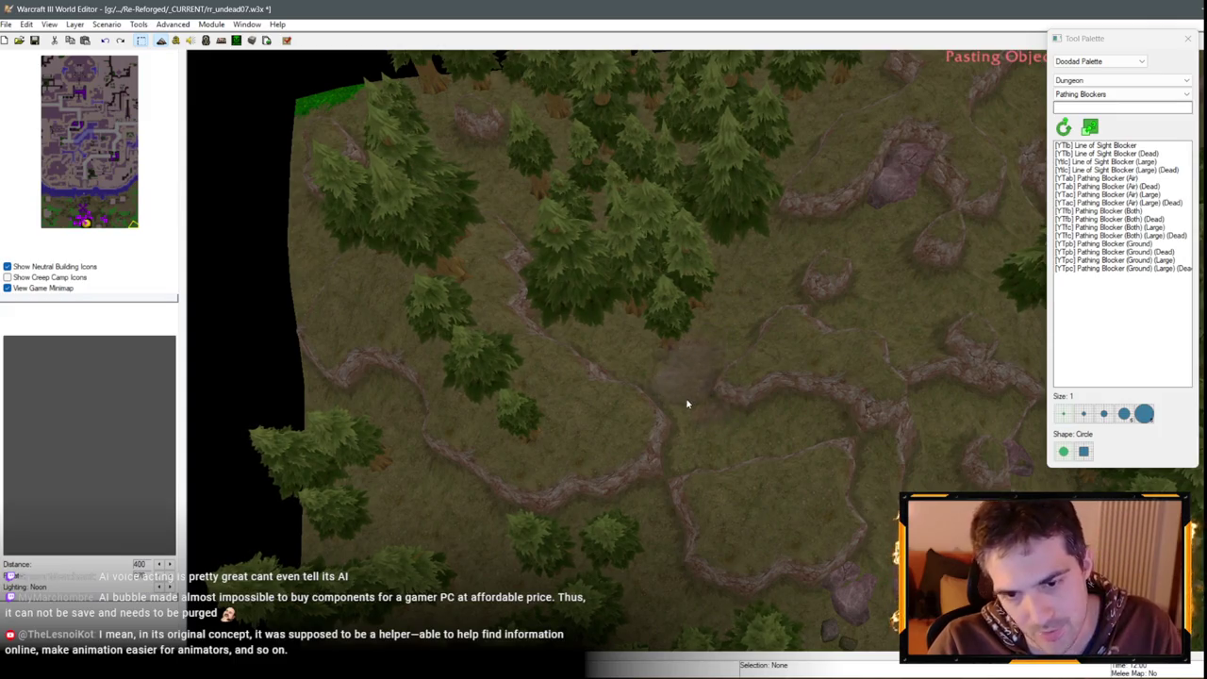
scroll(687, 403, "down", 3)
scroll(570, 510, "up", 3)
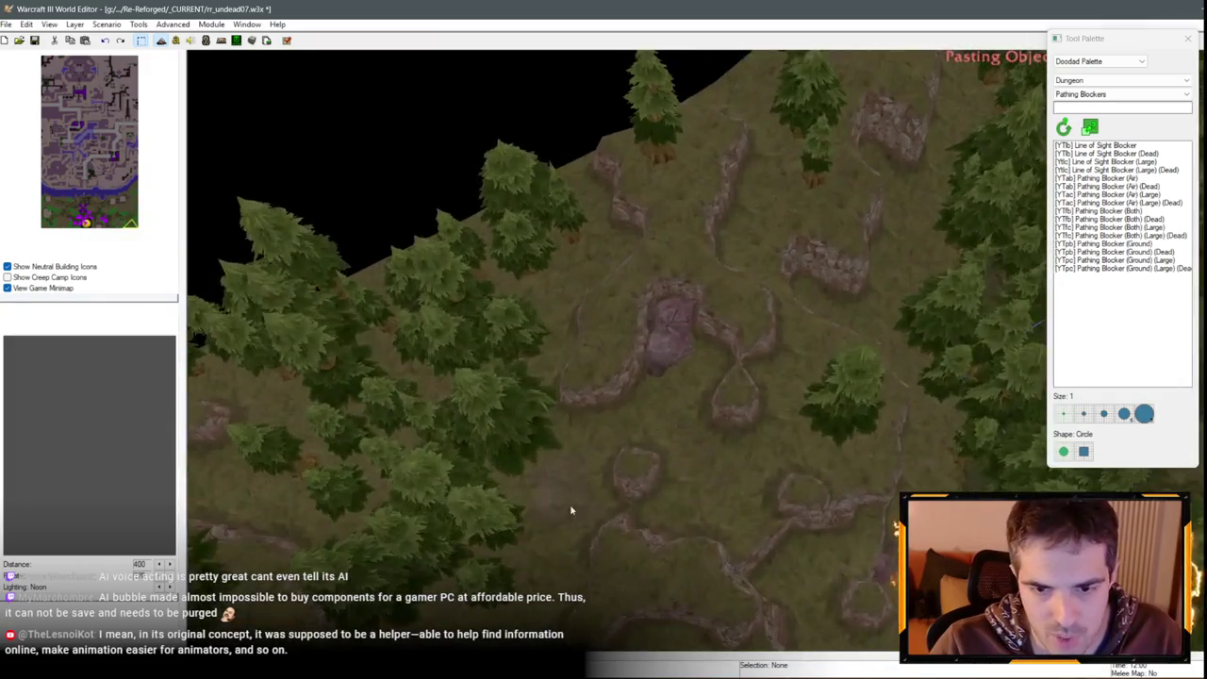
left_click(712, 500)
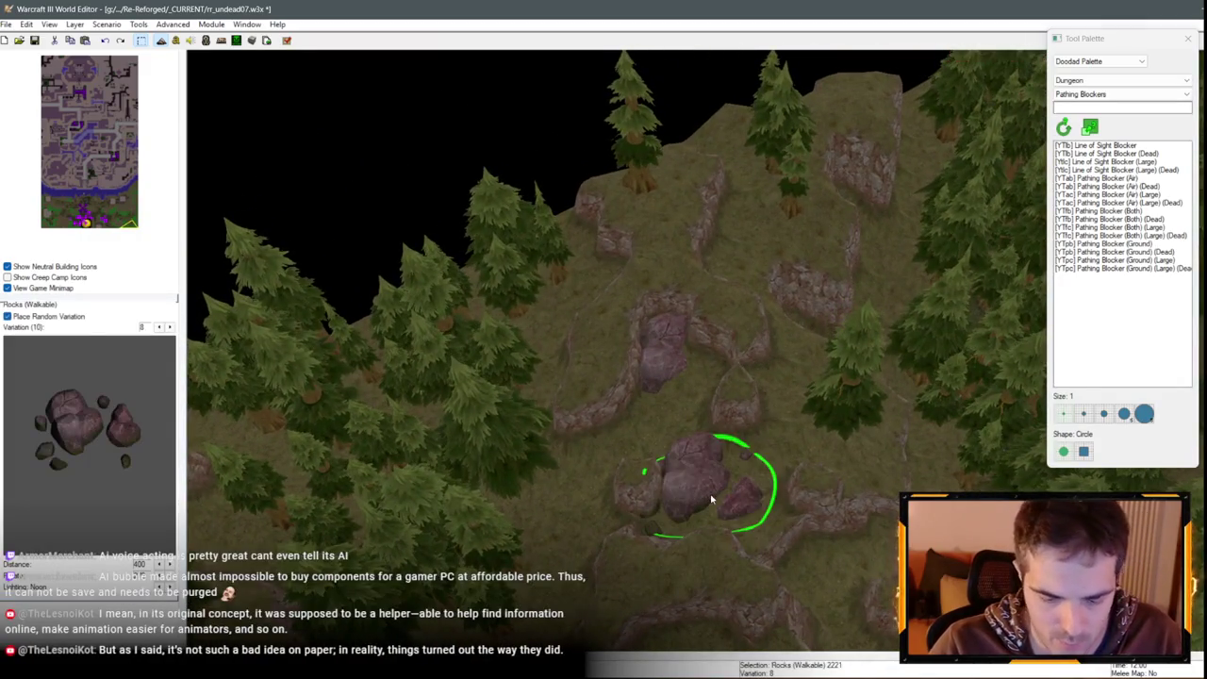
key("Up")
key("Up")
key("Up")
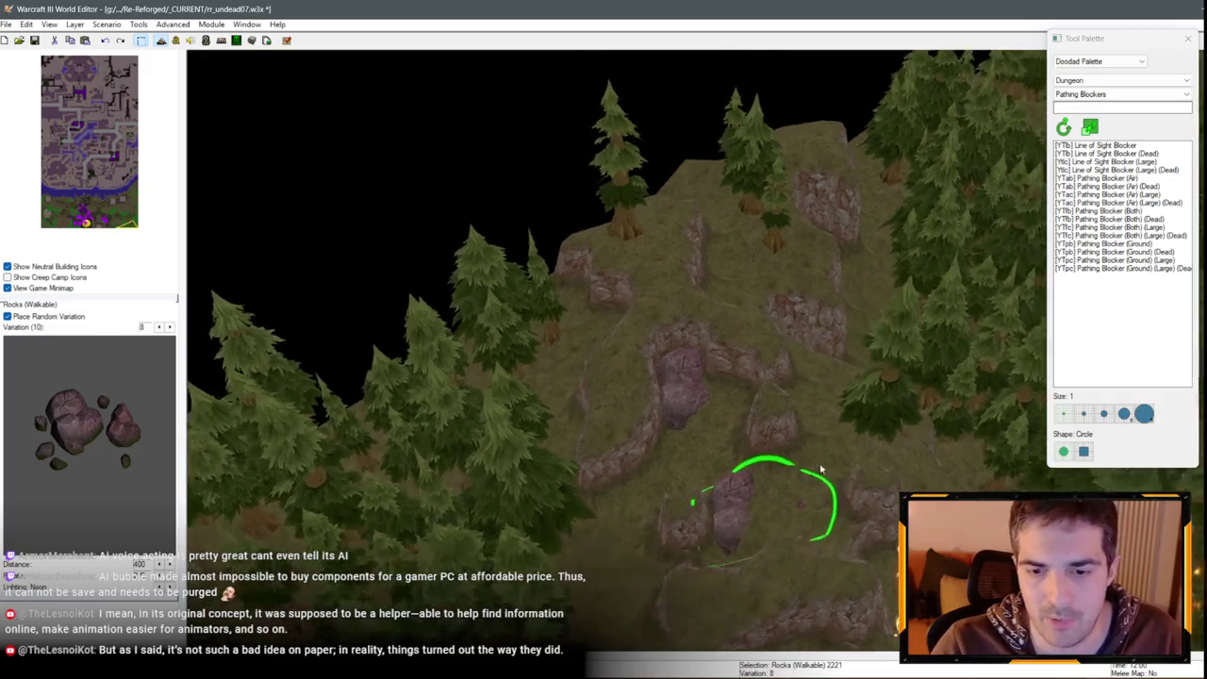
Paste a rock cluster on the ridge near the map edge, then pan north-east
key("ctrl+v")
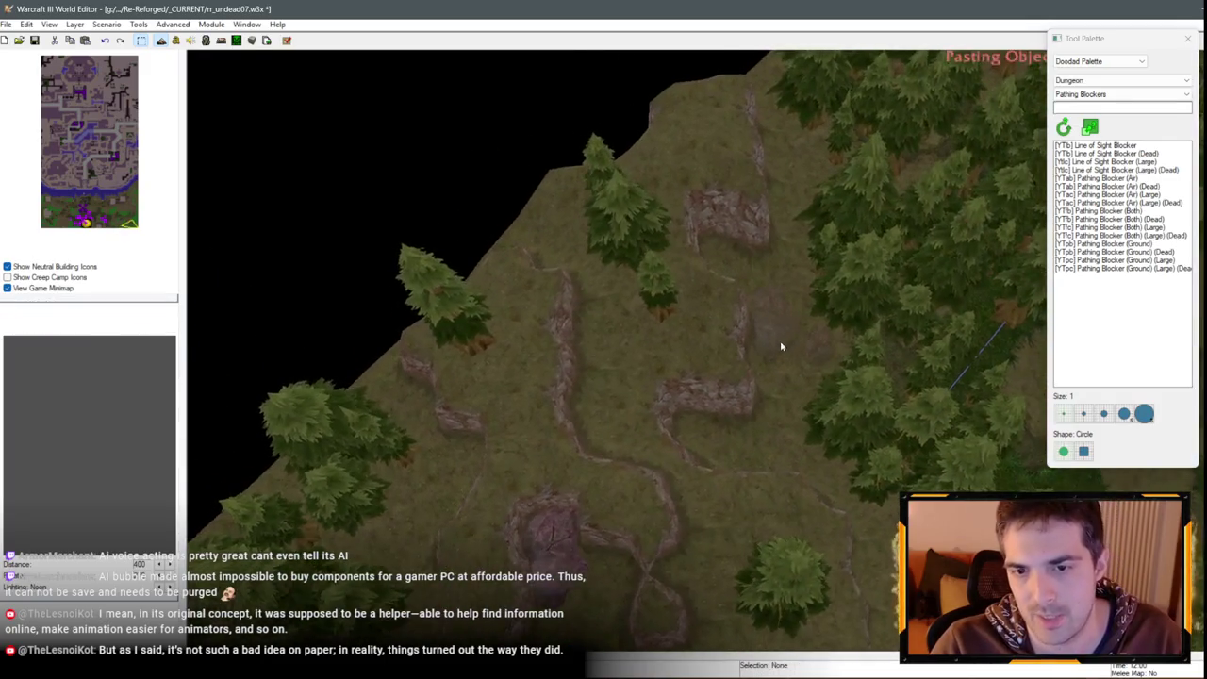
key("Up")
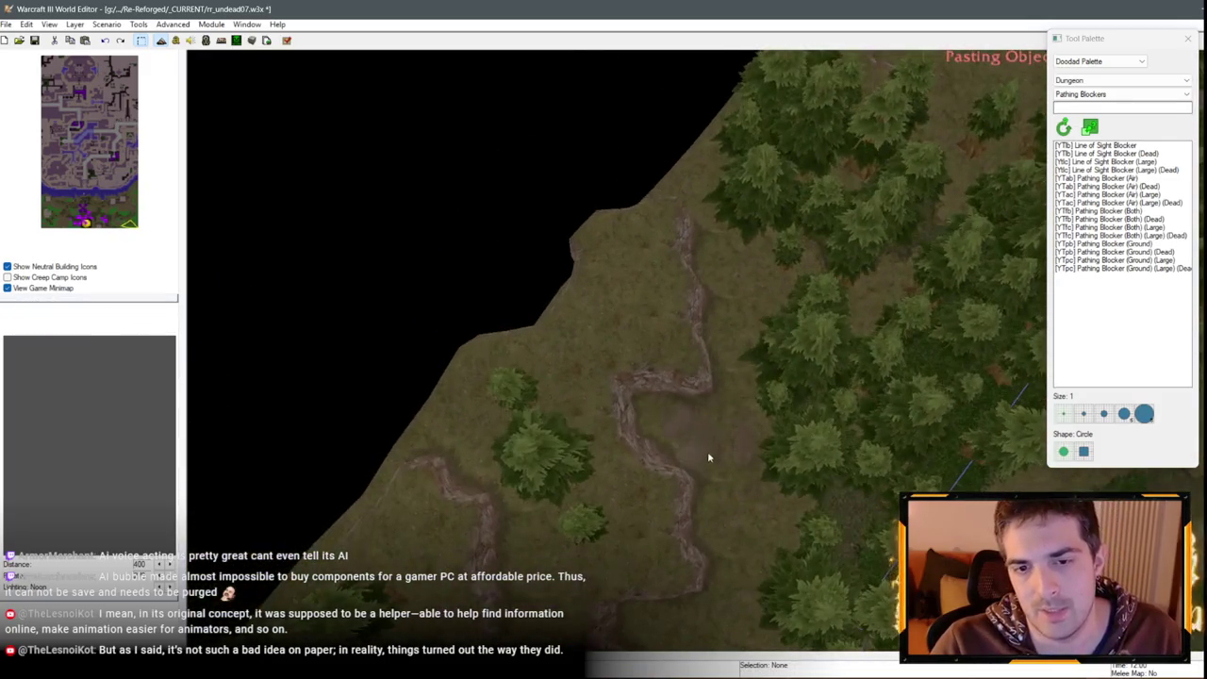
left_click(689, 427)
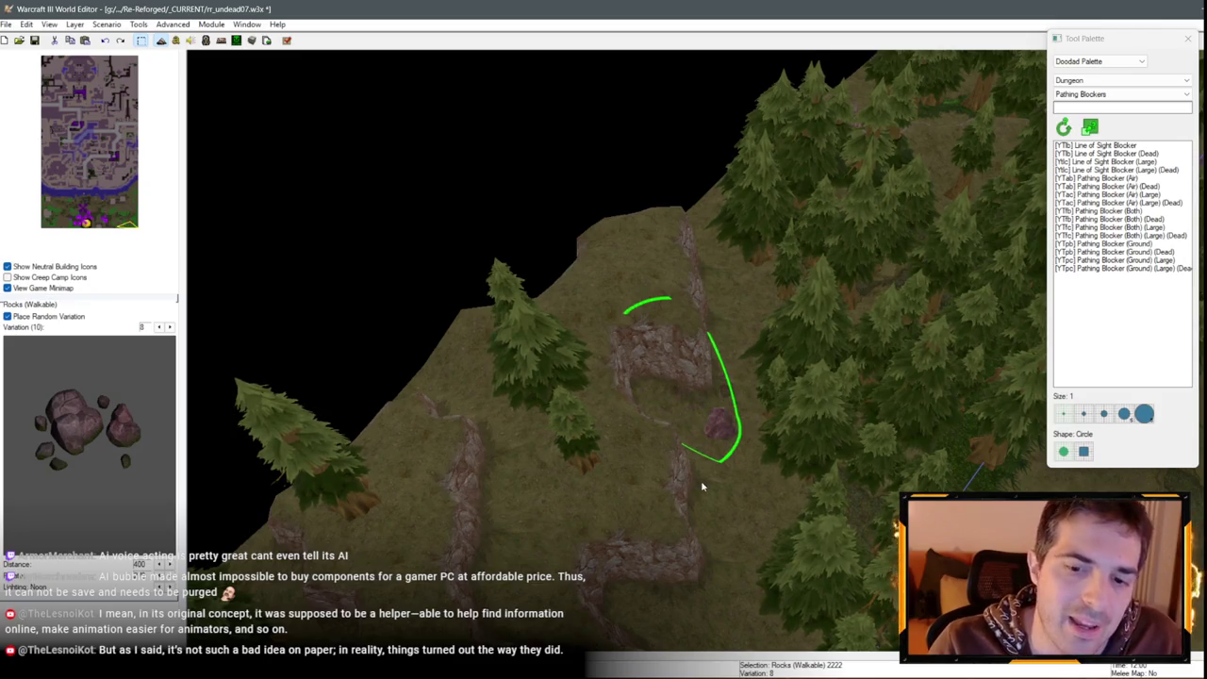
left_click(693, 417)
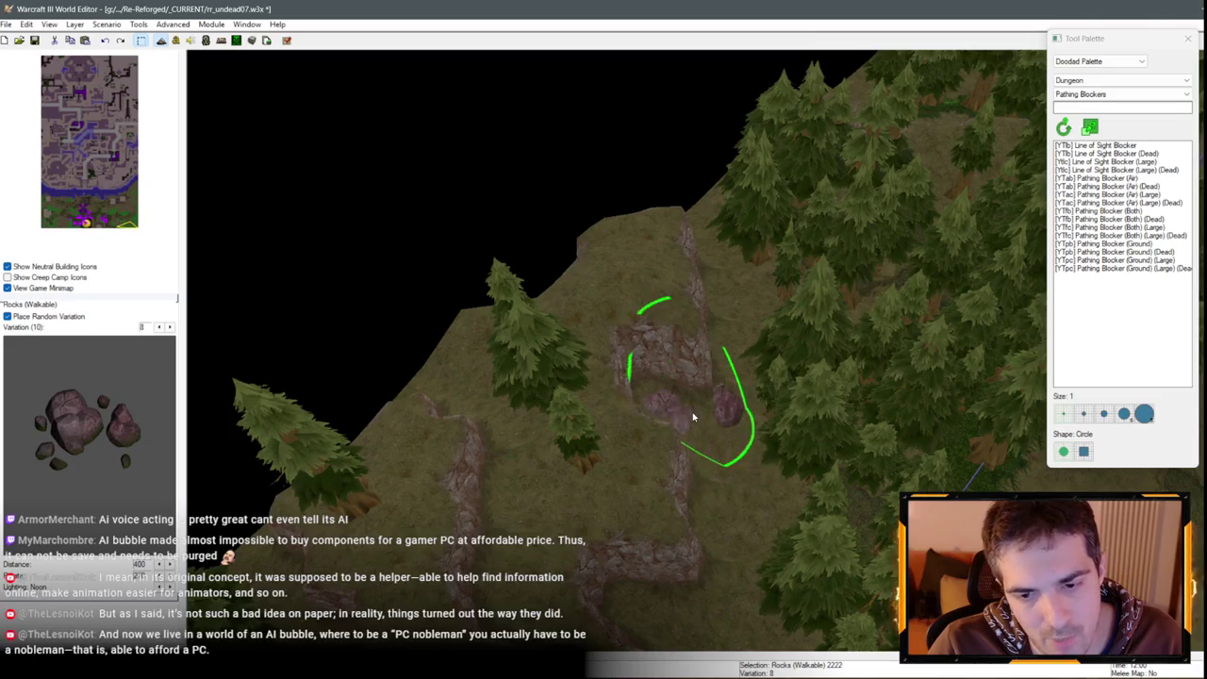
key("Up")
key("Right")
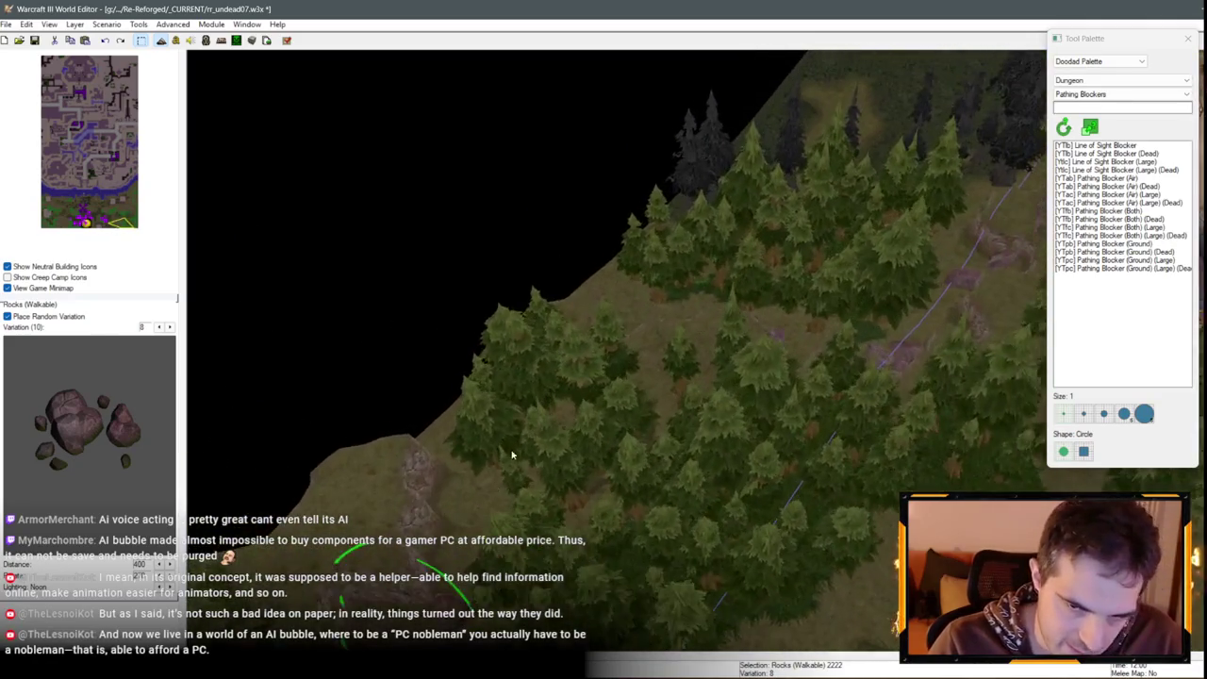
key("Up")
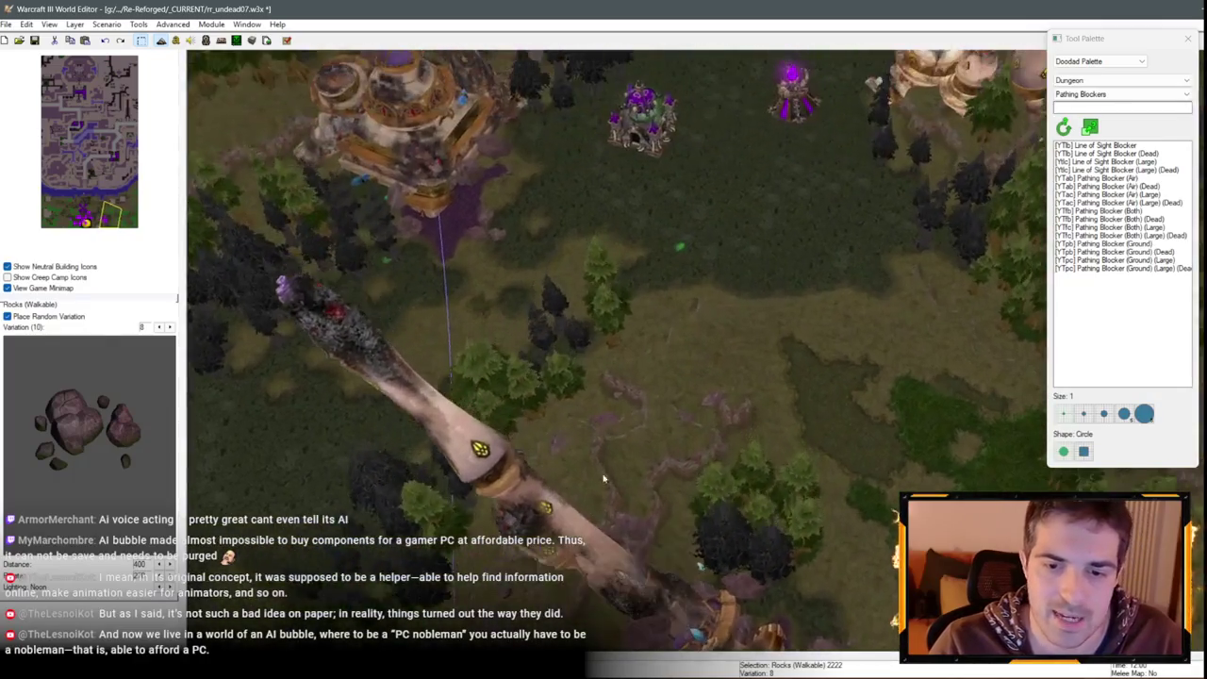
Cut a walkable rock near the undead towers and paste it on the ridge beside the tower cliff
left_click(666, 364)
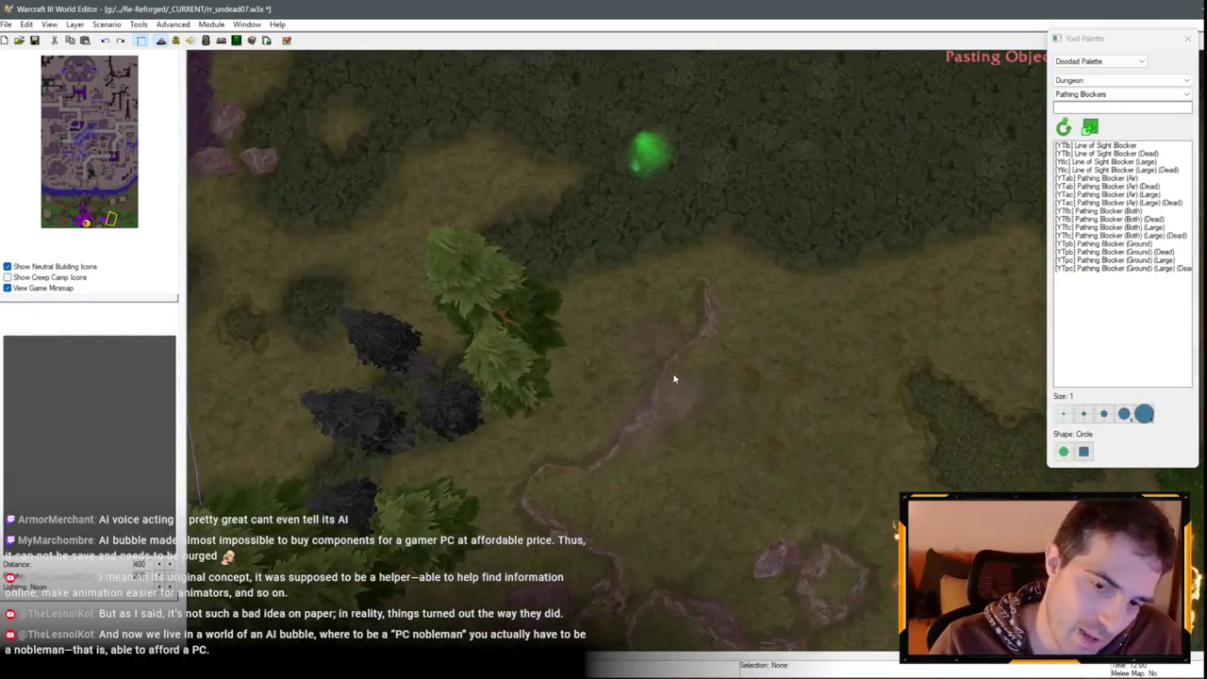
left_click(681, 375)
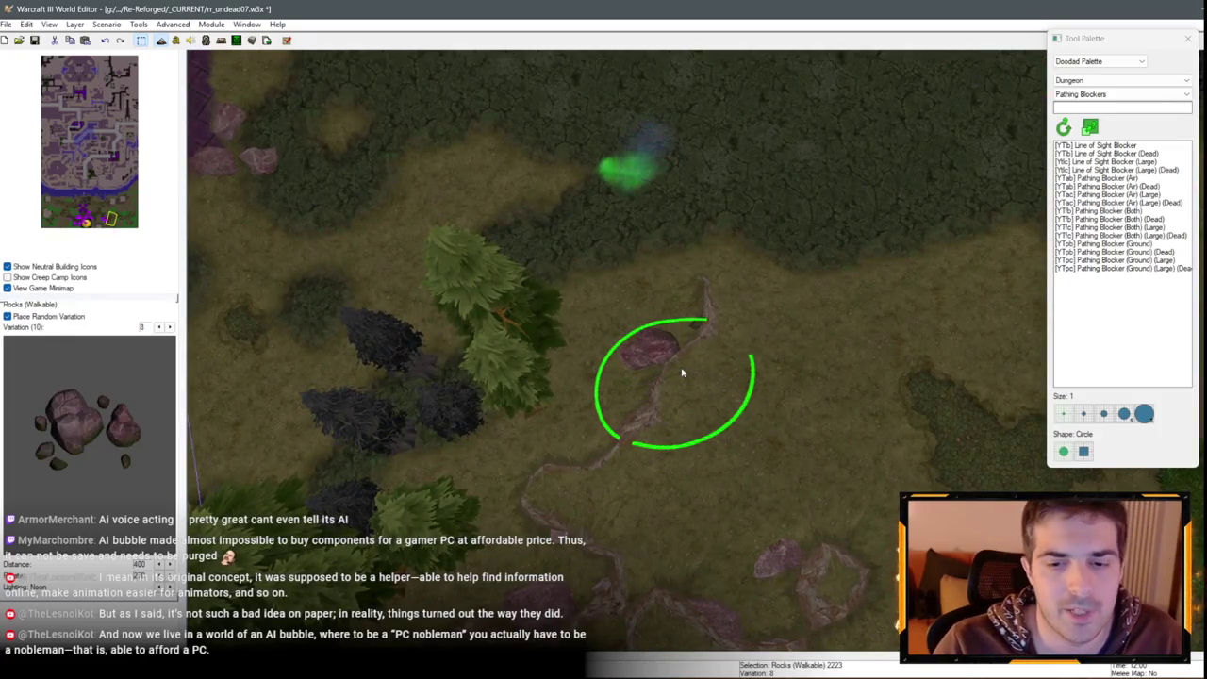
key("Up")
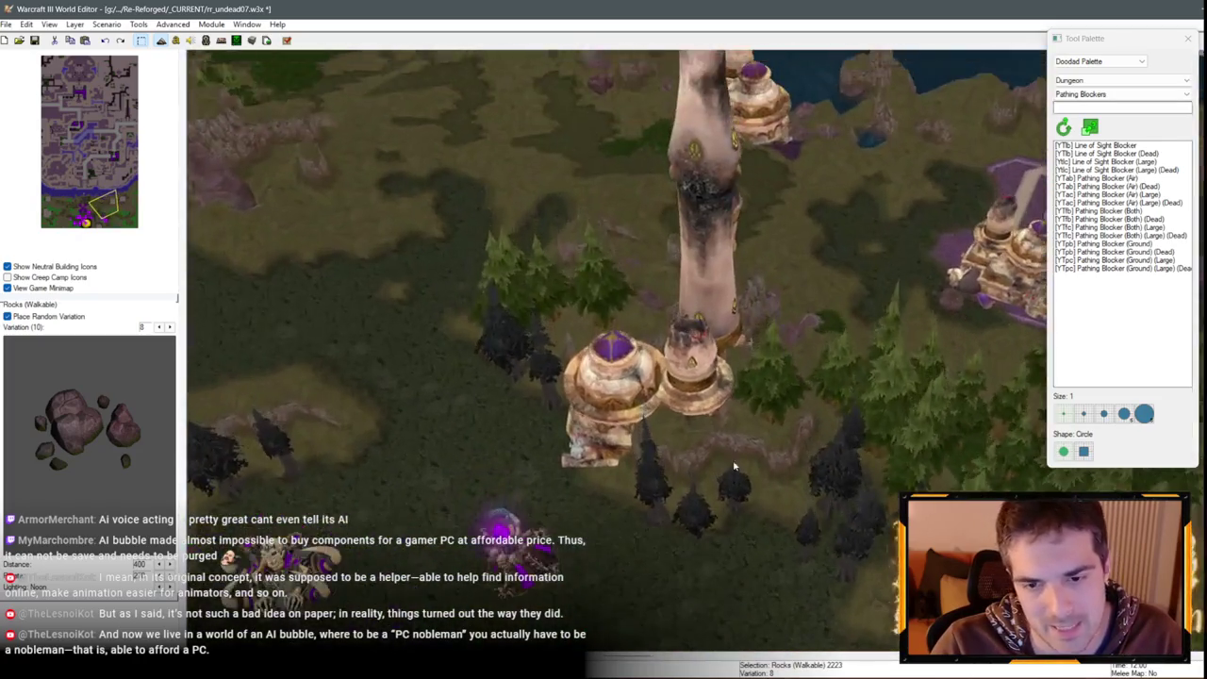
left_click(835, 341)
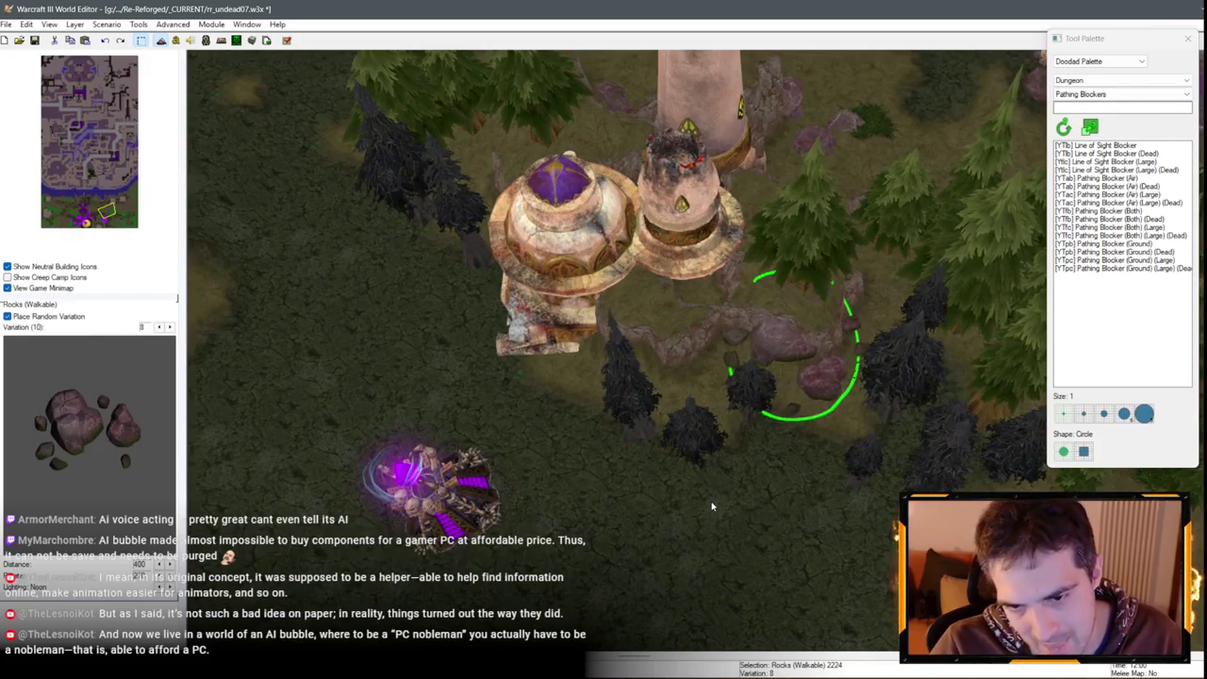
key("ctrl+x")
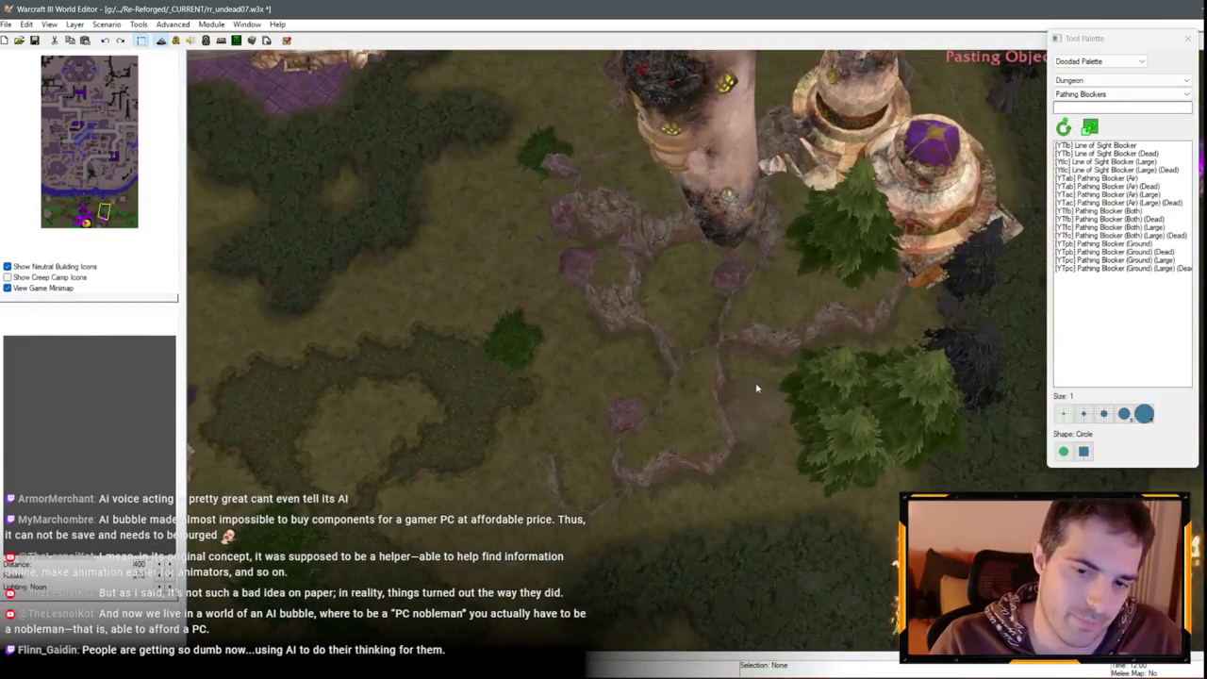
left_click(758, 382)
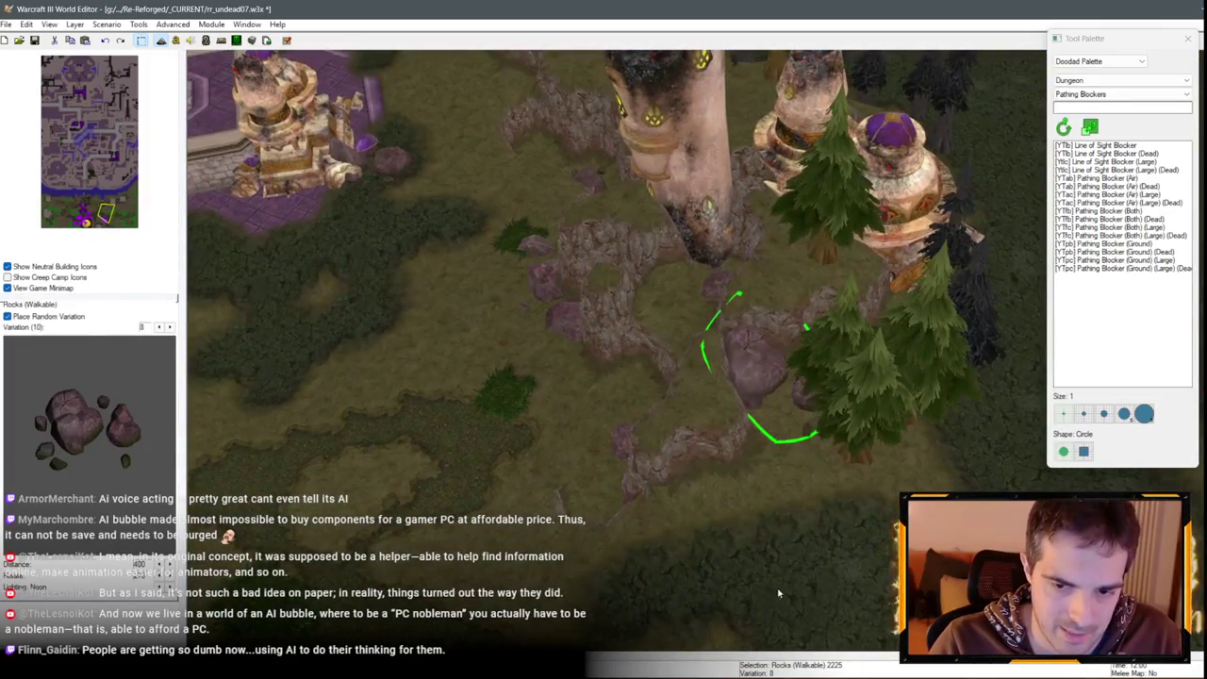
scroll(619, 358, "down", 5)
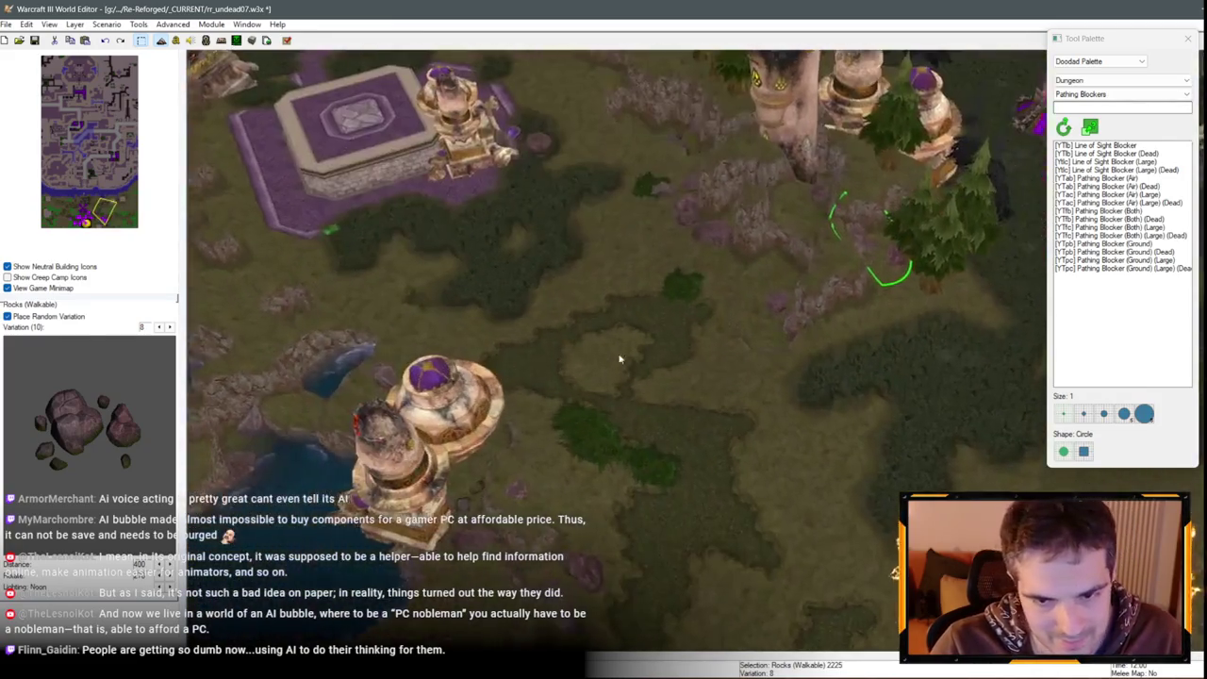
key("Left")
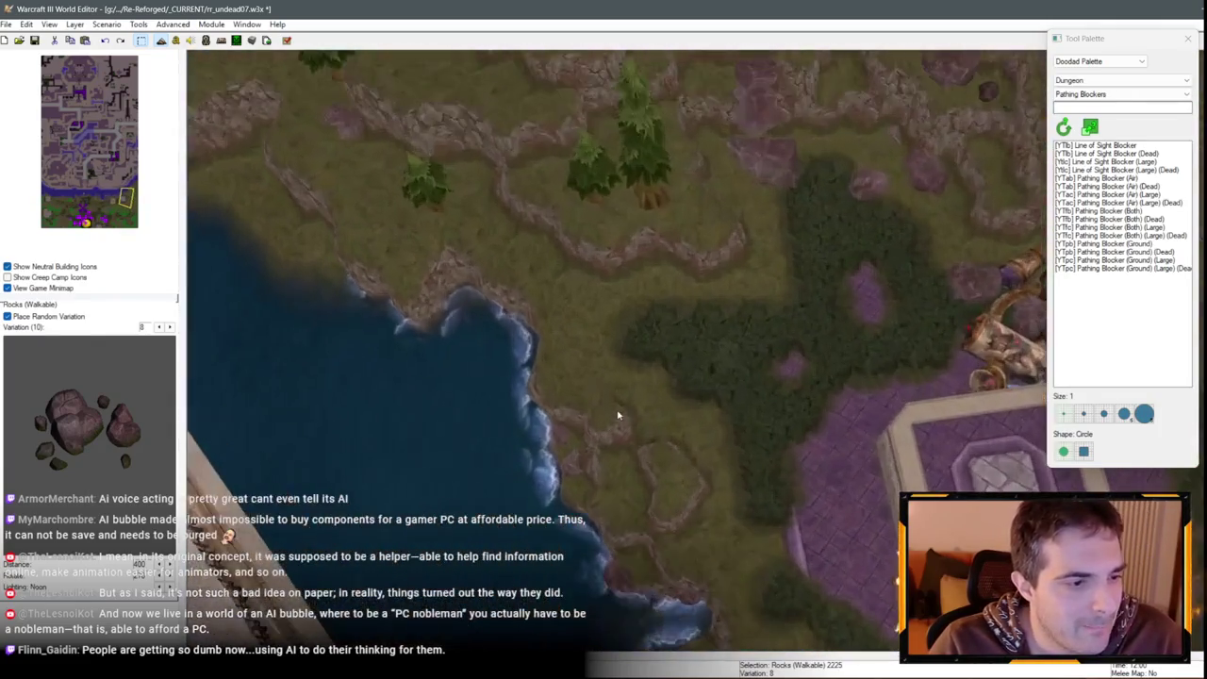
key("ctrl+v")
Paste the variation-8 rocks onto a cliff ridge beside the pine grove
key("Up")
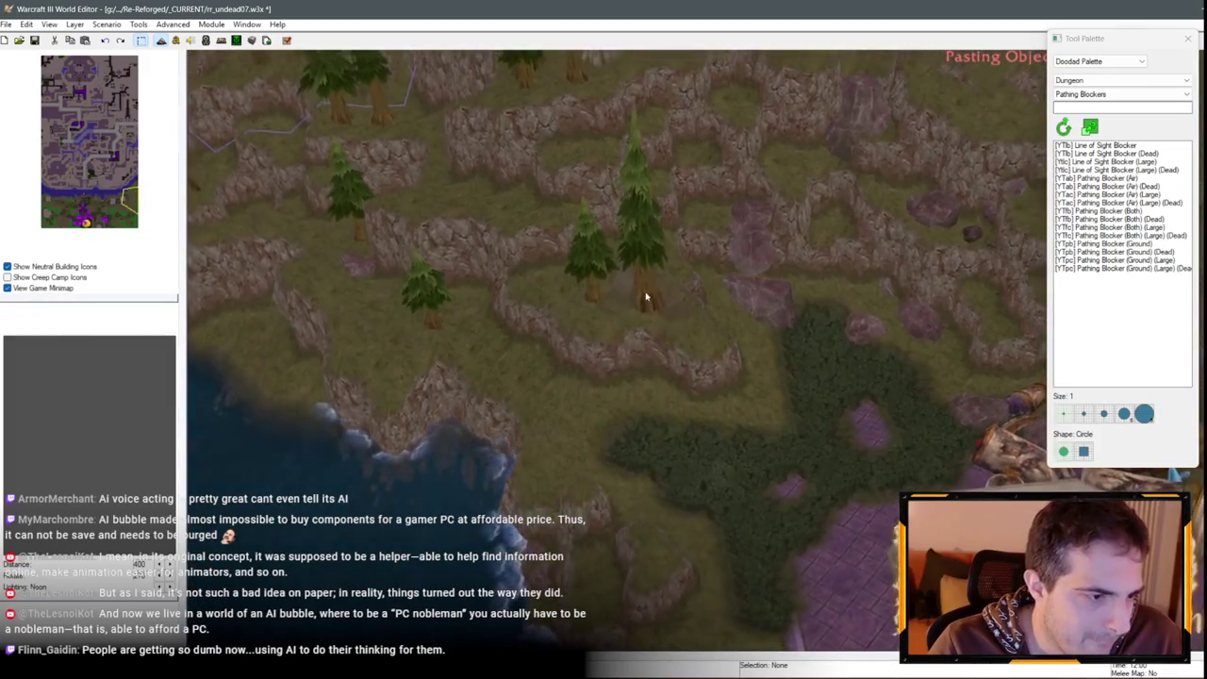
scroll(721, 262, "up", 3)
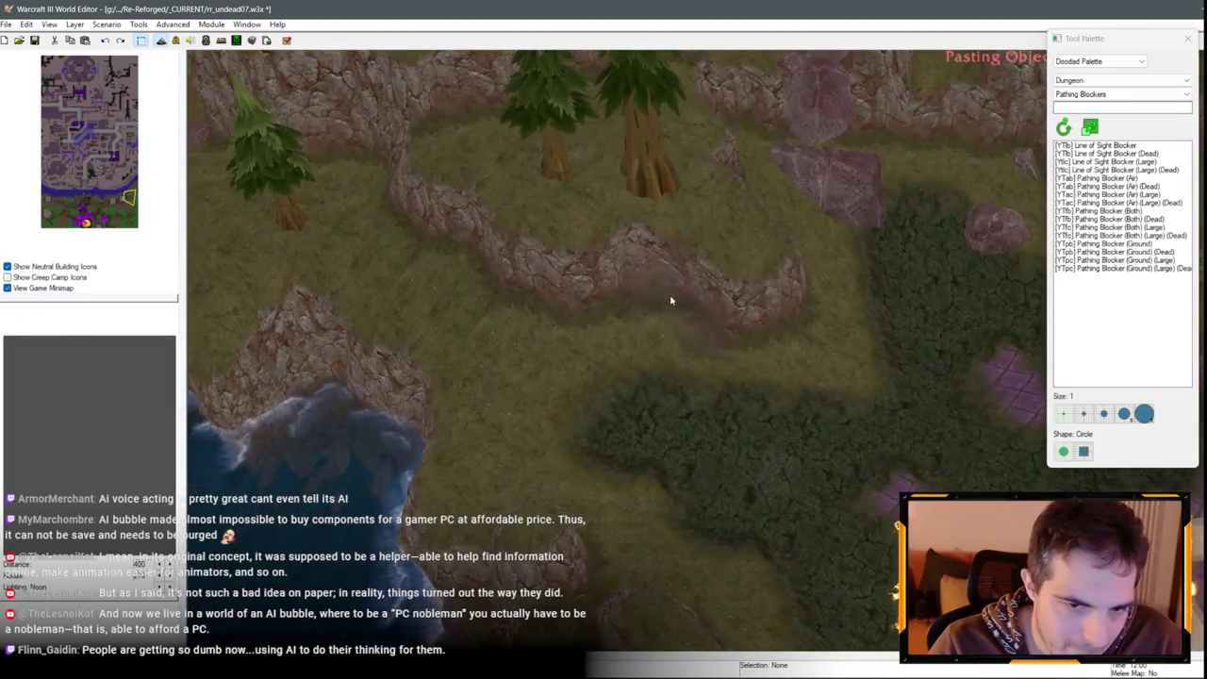
left_click(666, 327)
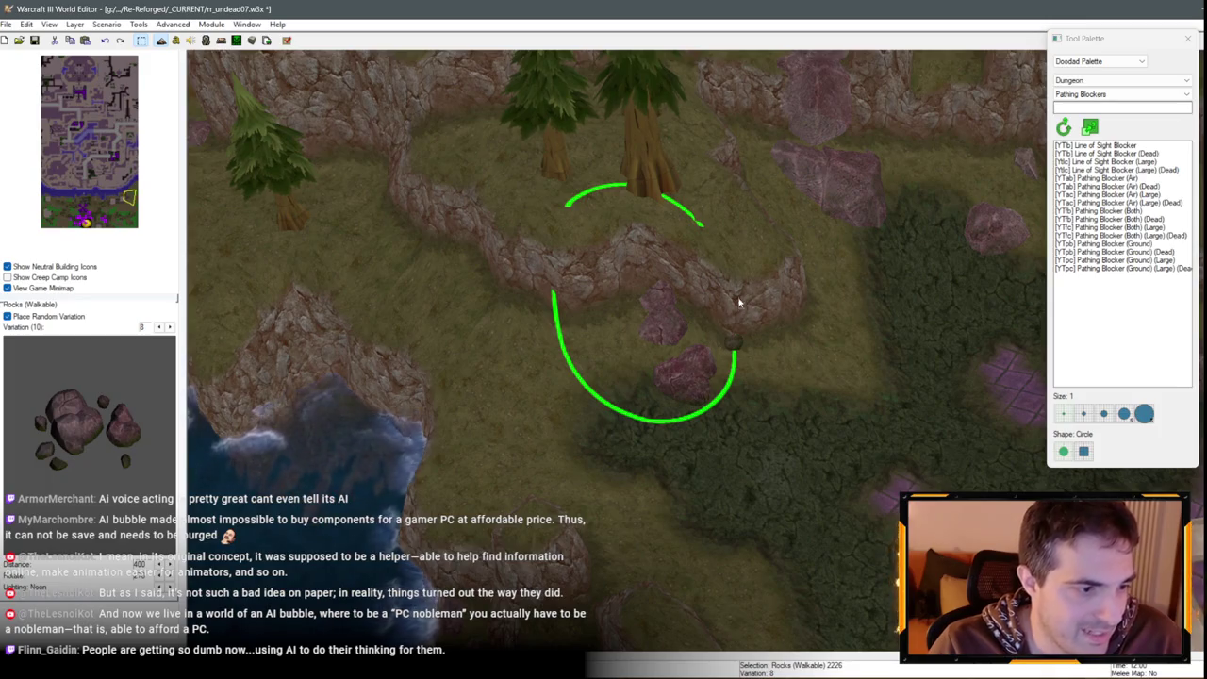
scroll(768, 310, "down", 5)
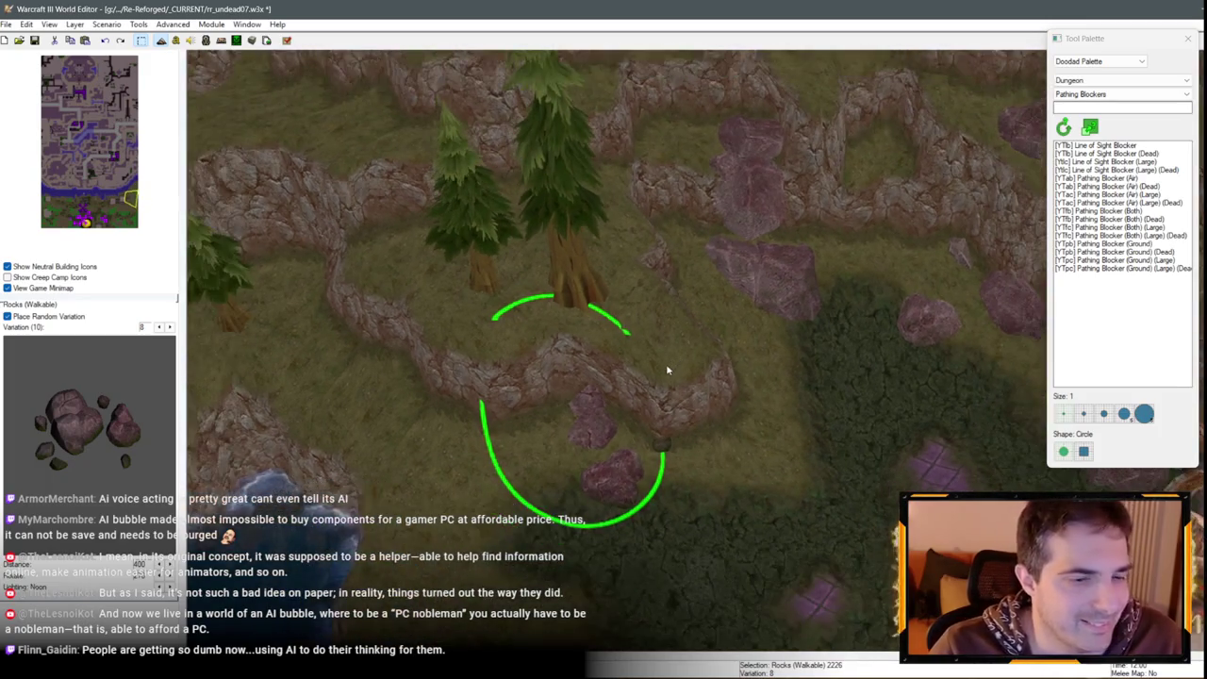
key("Up")
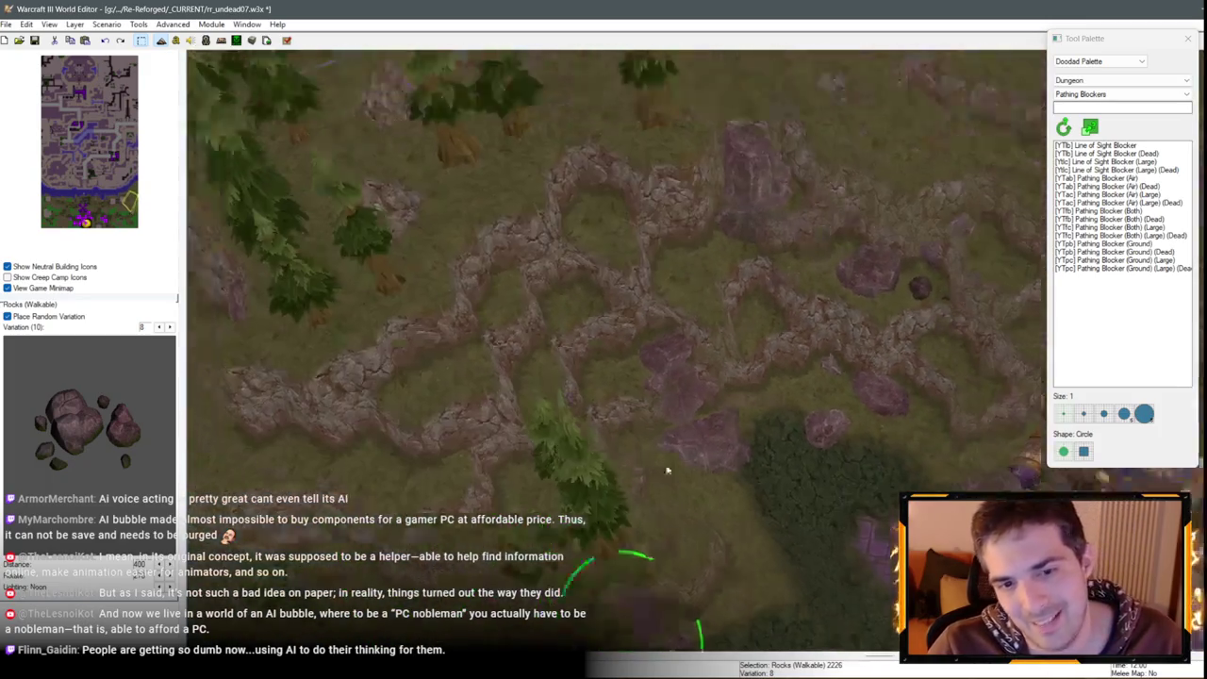
scroll(695, 377, "down", 3)
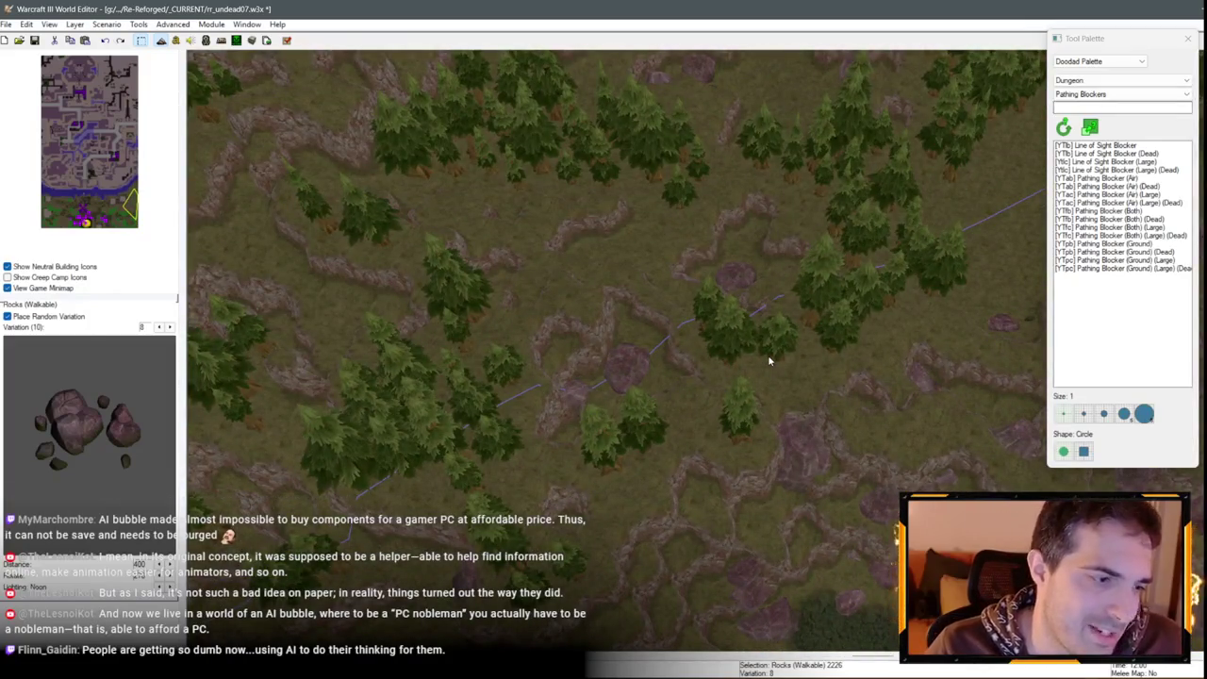
scroll(754, 276, "up", 5)
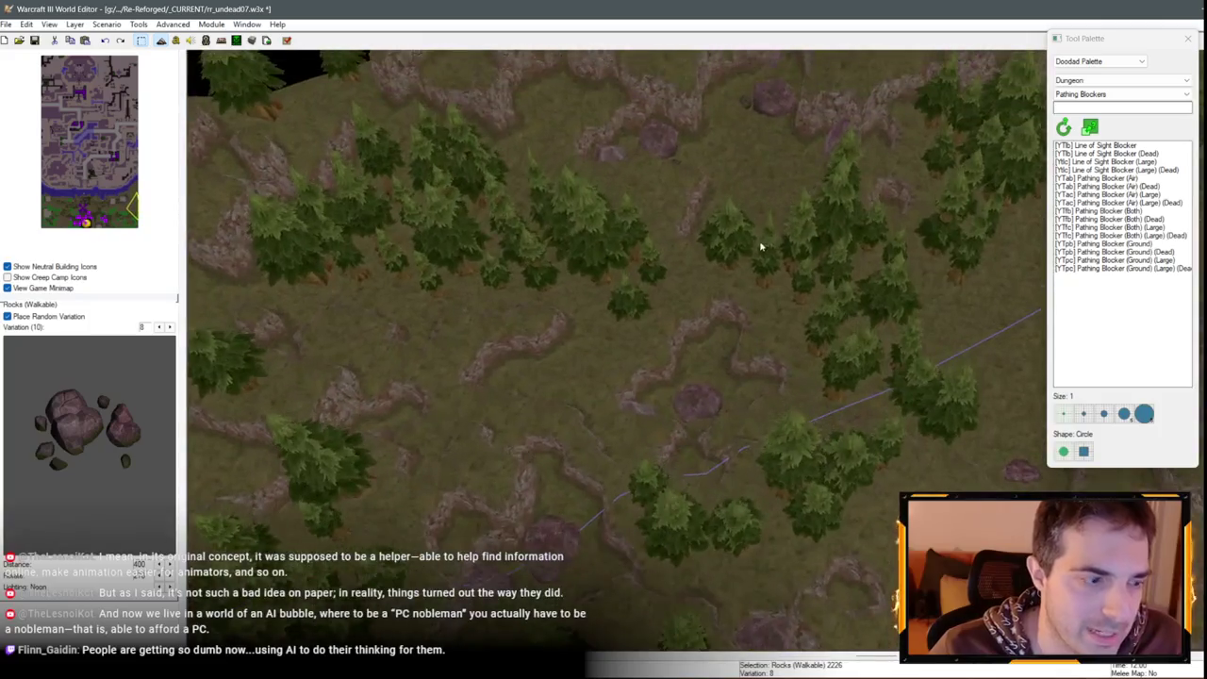
Paste another walkable rock onto the upper hilltop ridge near the map edge
key("ctrl+v")
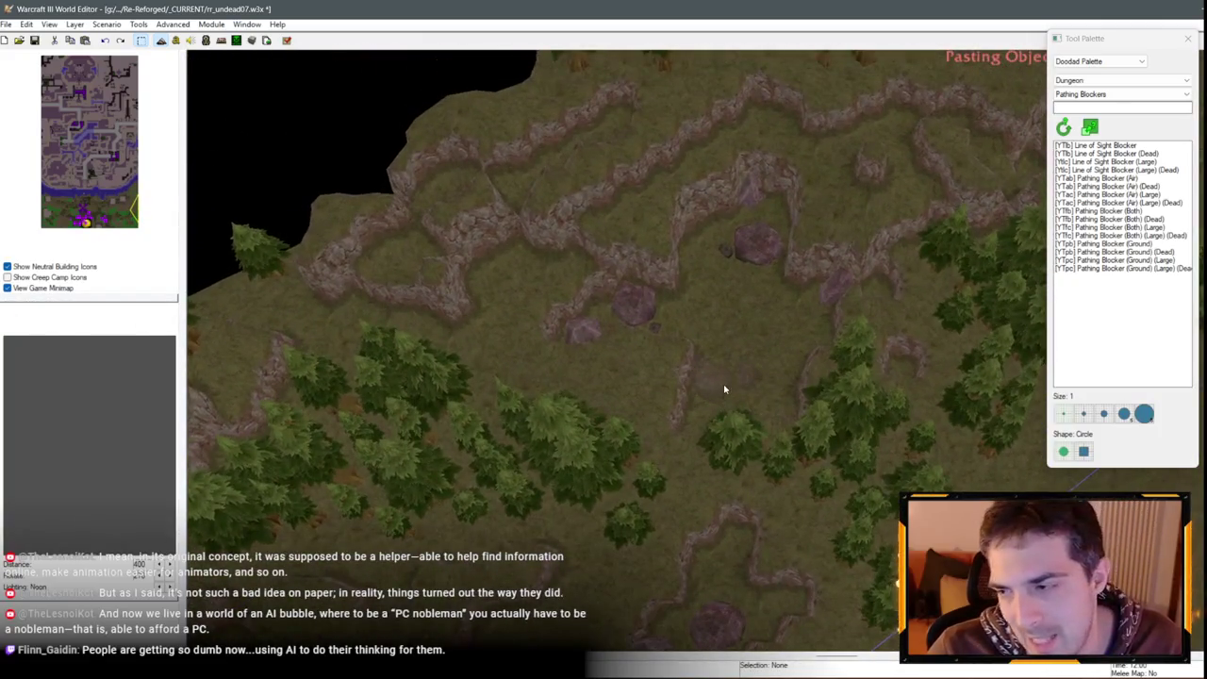
key("Up")
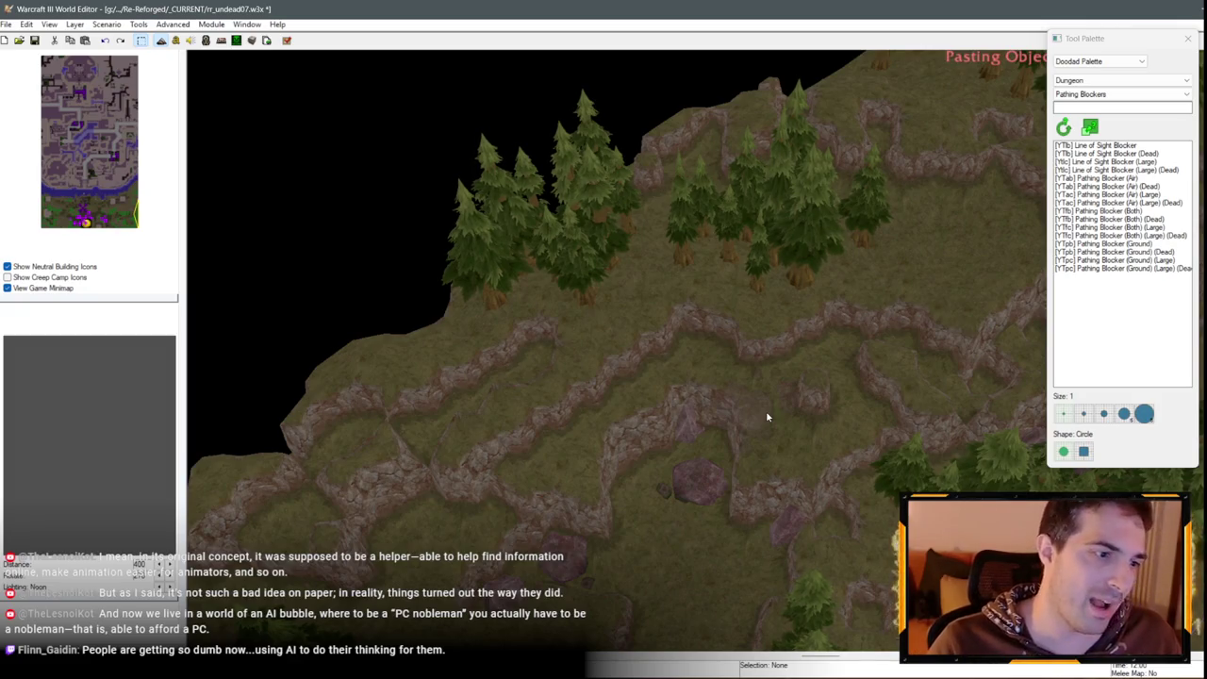
left_click_drag(915, 315, 868, 436)
left_click(849, 427)
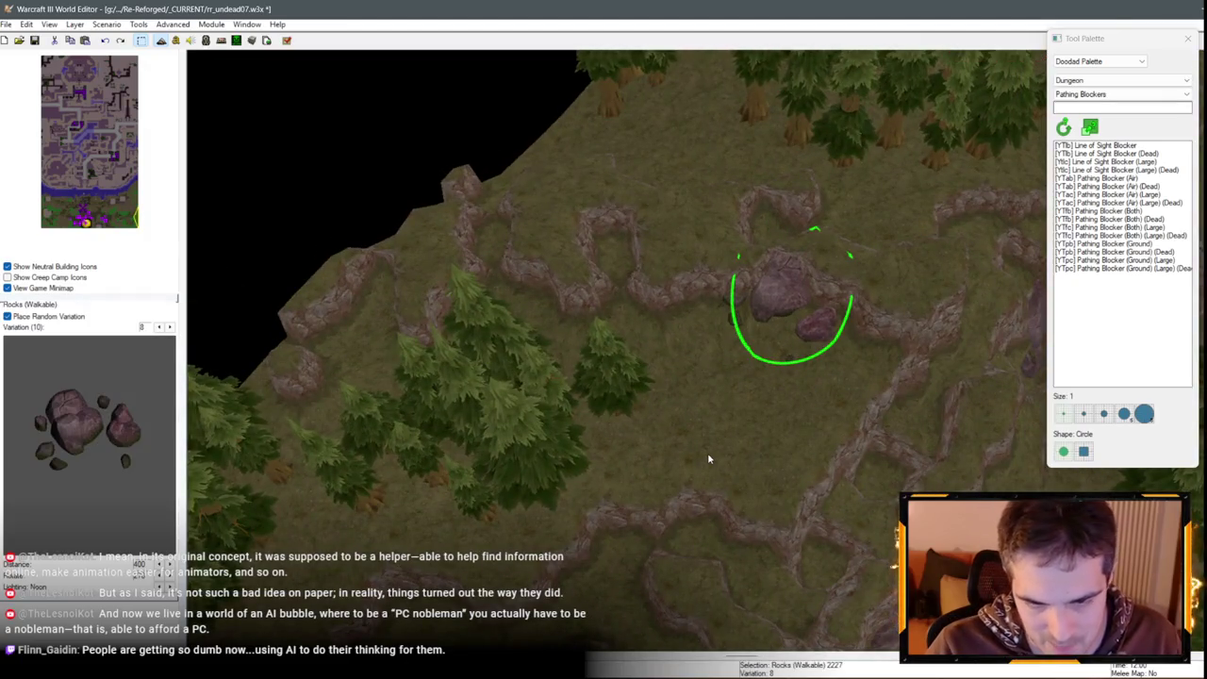
Give the newly placed walkable rock a different variation
mouse_move(889, 557)
left_mouse_down()
mouse_move(741, 275)
mouse_move(734, 467)
left_mouse_up()
key("Return")
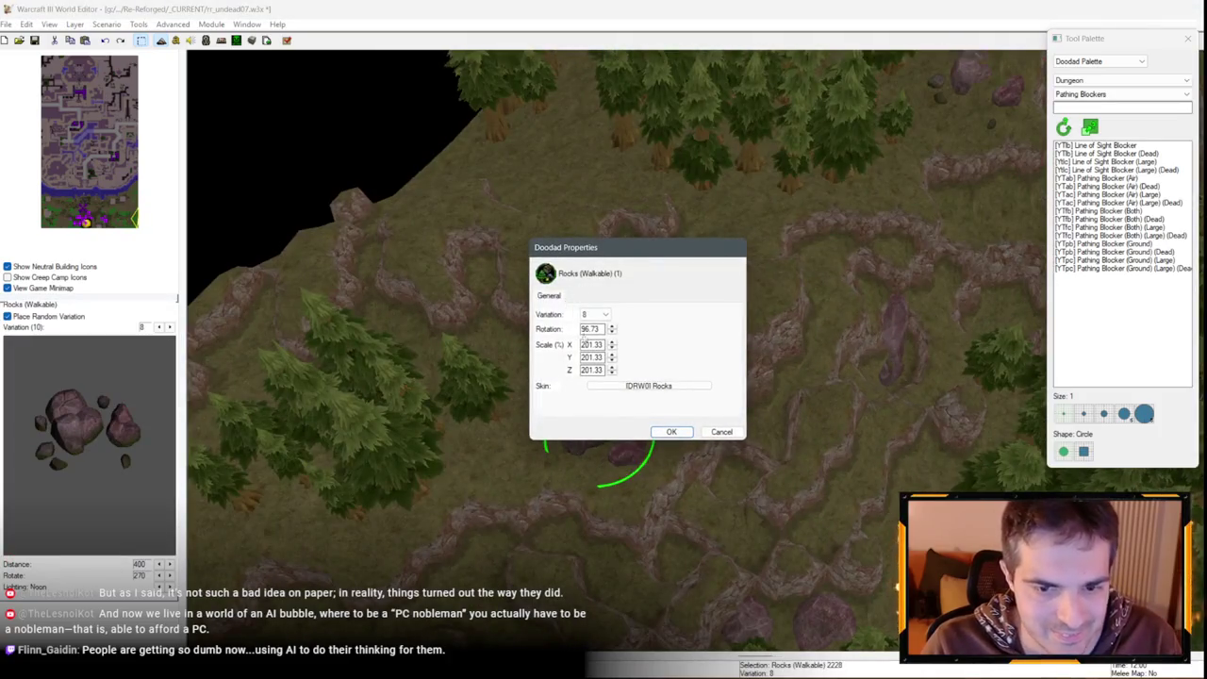
key("Return")
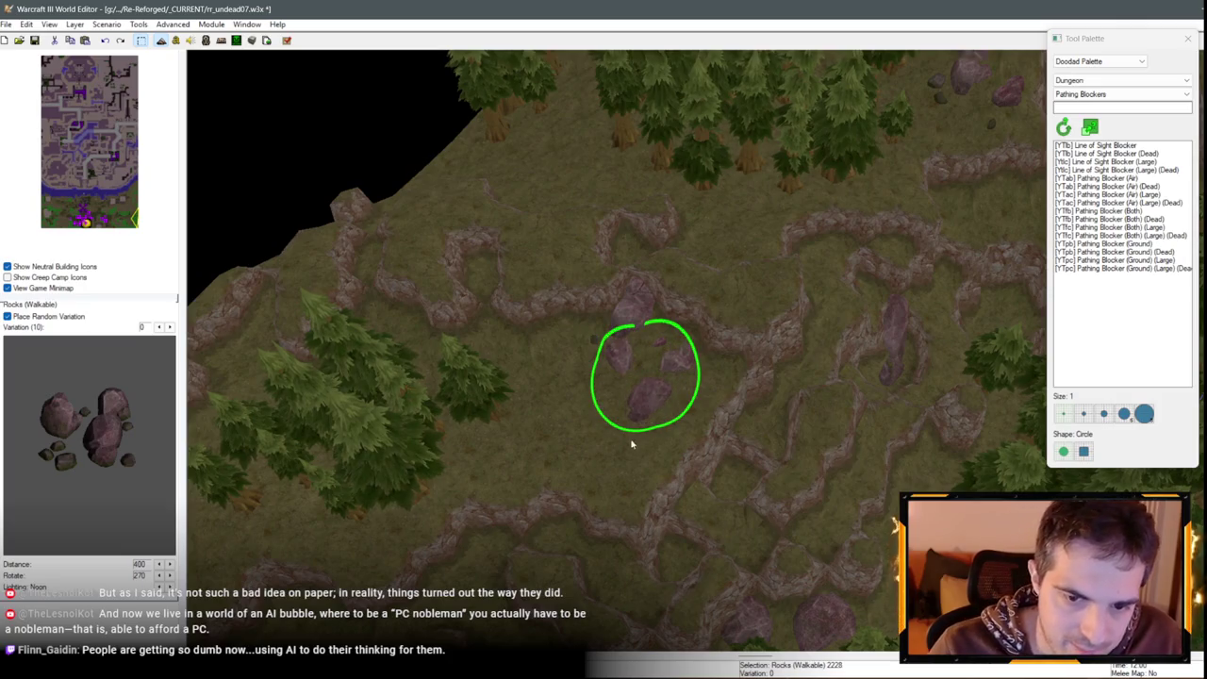
Paste a copy of the rocks beside the forest ravine
left_click_drag(632, 444, 806, 239)
scroll(875, 256, "down", 3)
key("ctrl+v")
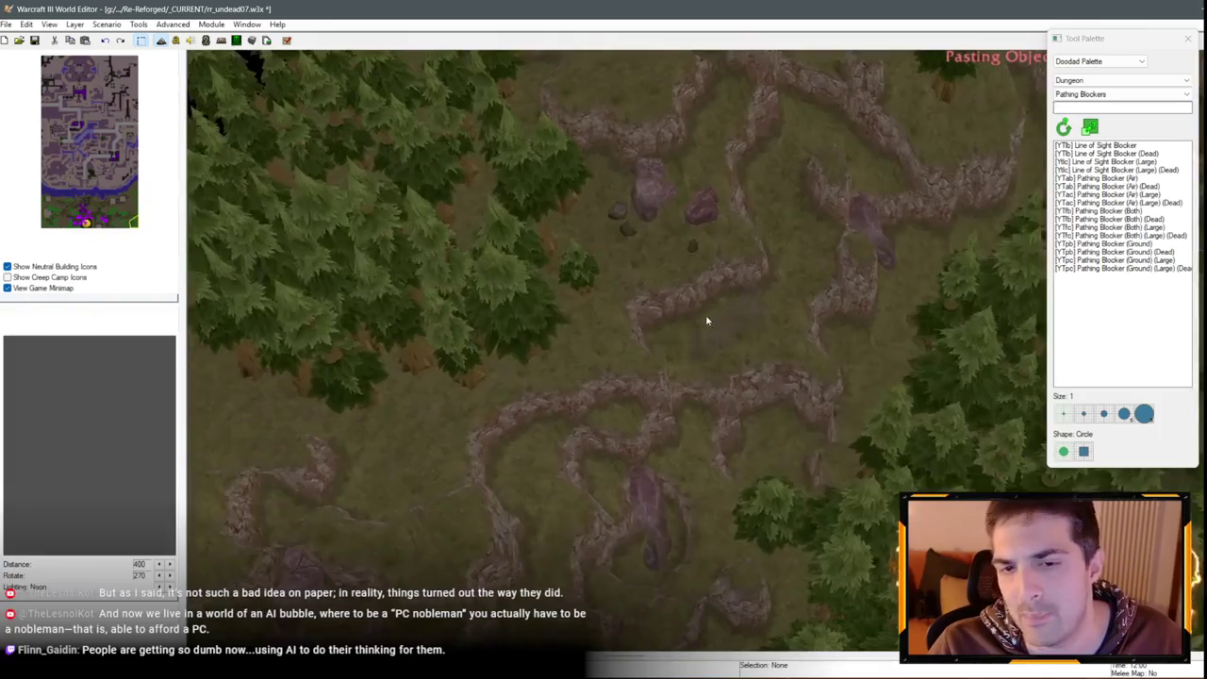
scroll(706, 321, "up", 5)
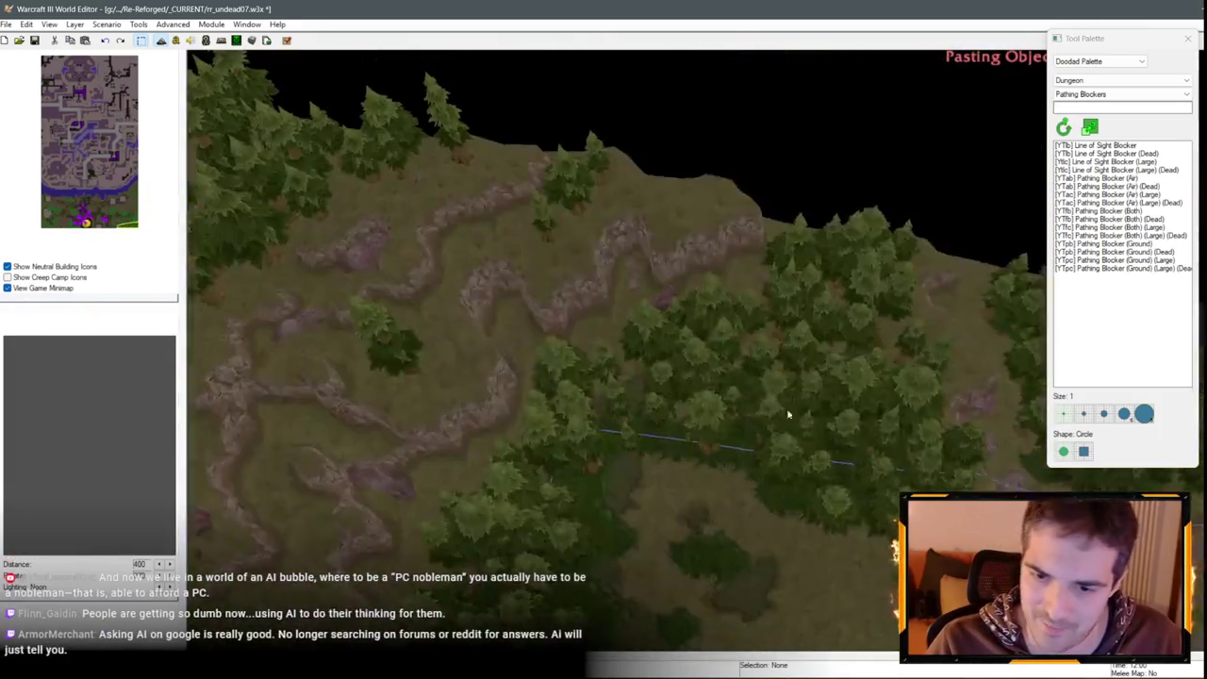
mouse_move(788, 414)
left_mouse_down()
mouse_move(574, 385)
mouse_move(468, 323)
mouse_move(798, 409)
mouse_move(739, 429)
left_mouse_up()
left_click(744, 417)
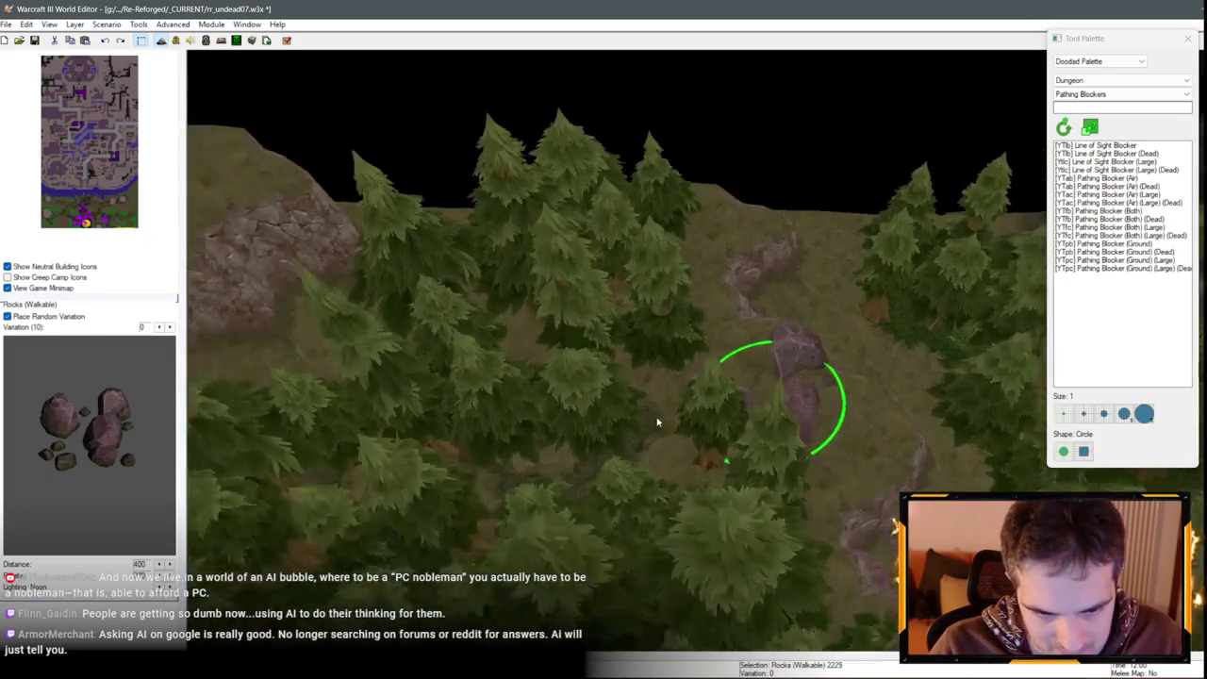
Paste another rock cluster and set it to variation 1
key("d")
key("d")
scroll(607, 499, "up", 3)
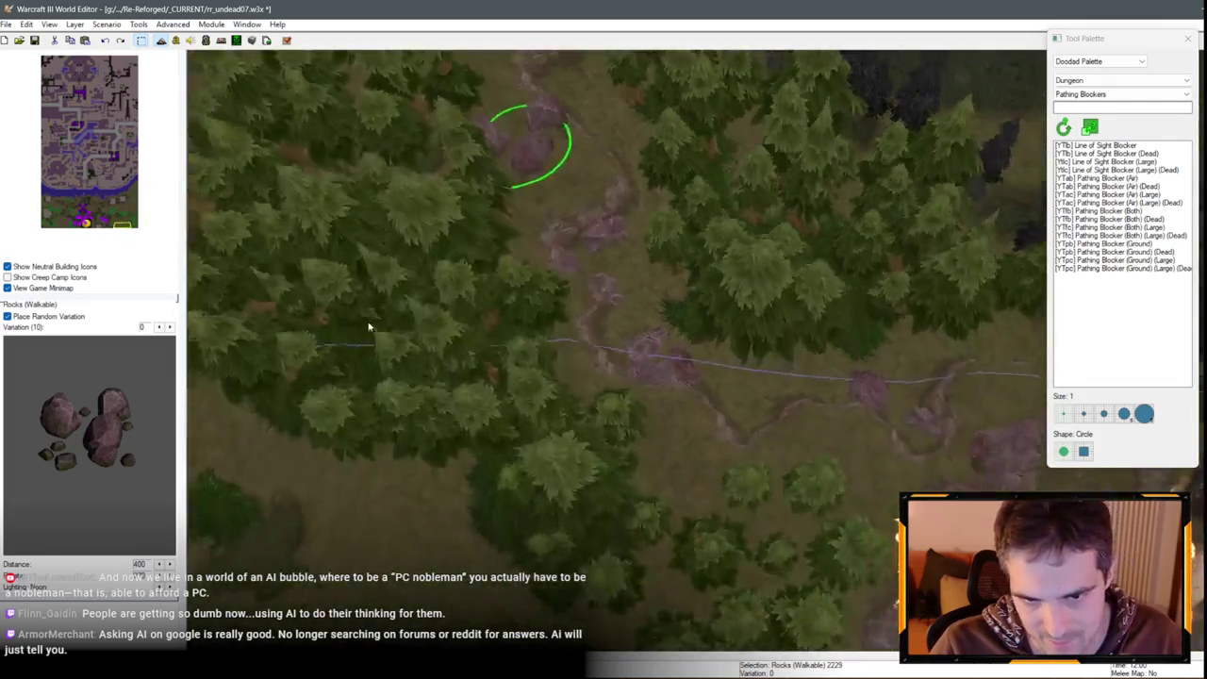
scroll(368, 327, "down", 3)
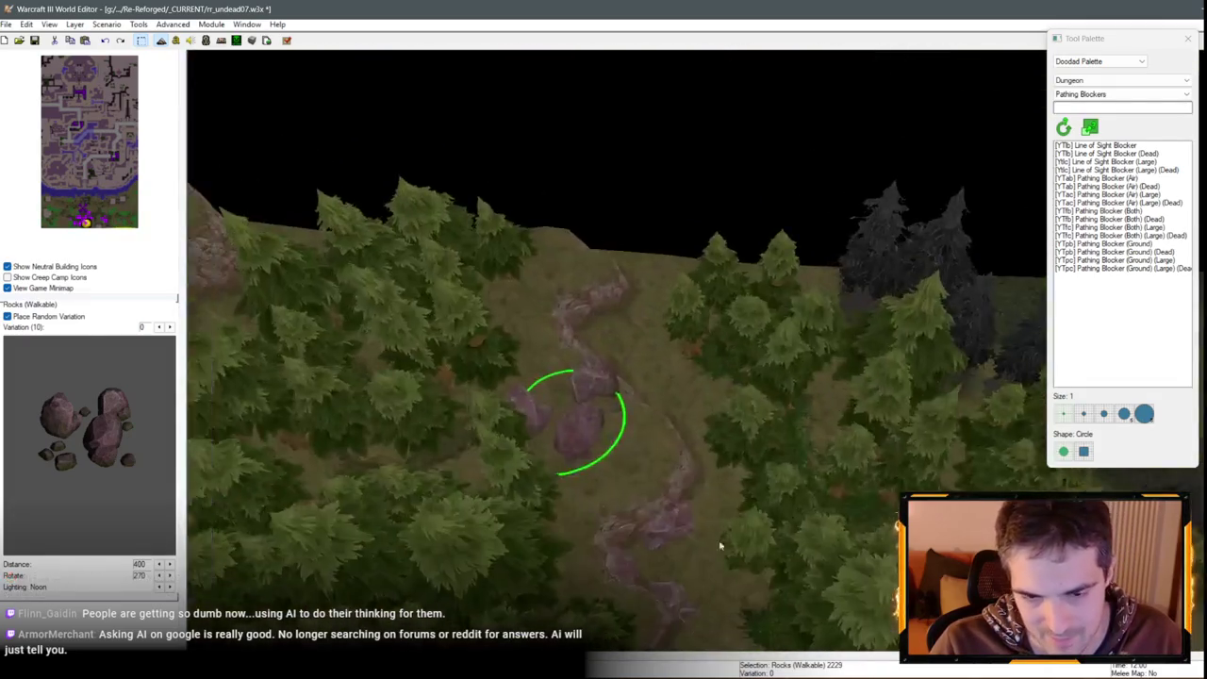
key("ctrl+v")
double_click(642, 377)
left_click(594, 314)
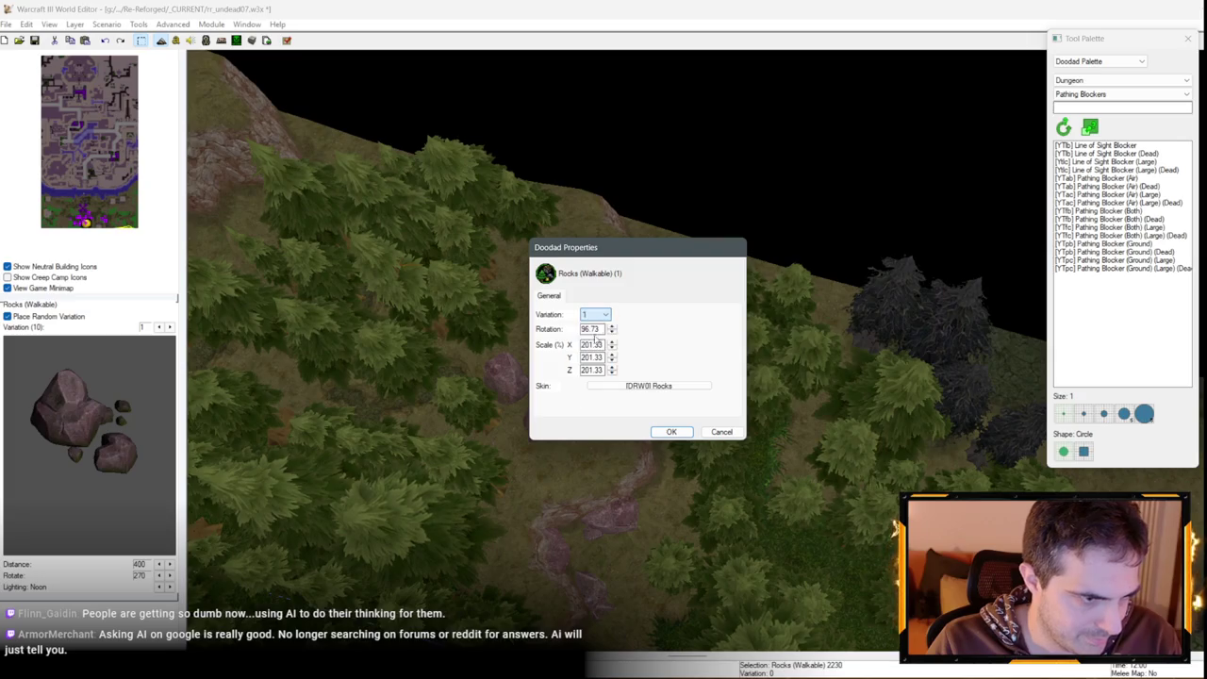
key("Return")
Rotate the pasted rocks clockwise and copy the cluster for more pasting
scroll(573, 345, "up", 3)
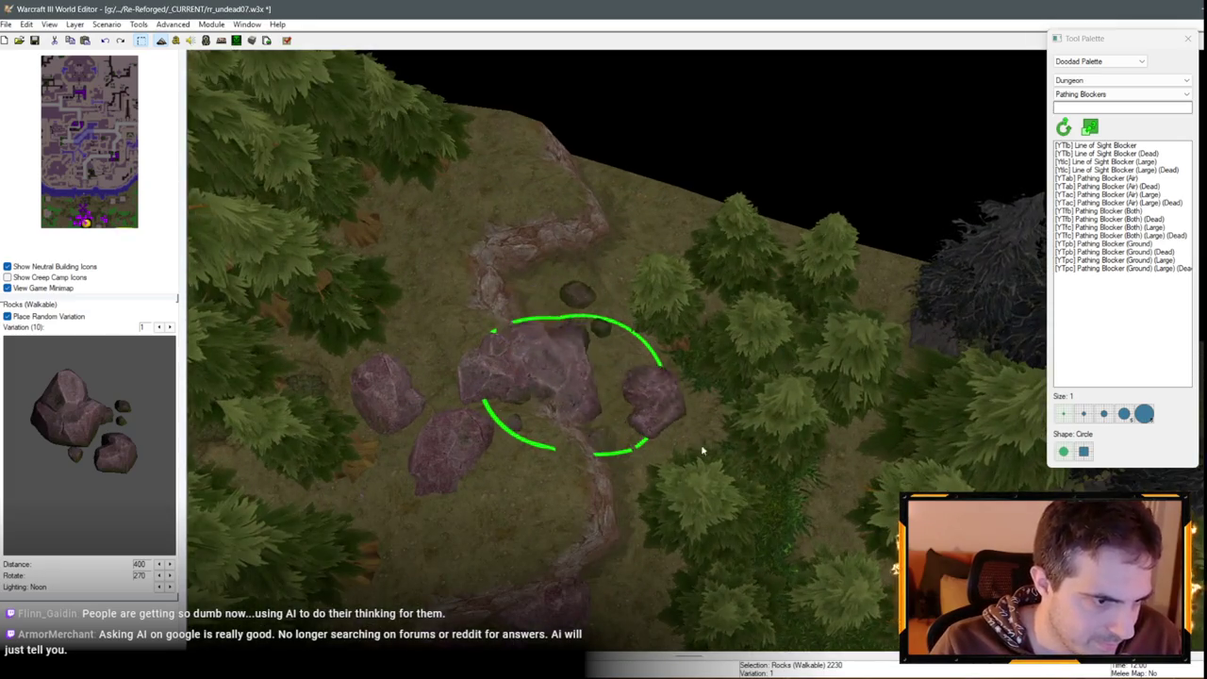
left_click_drag(675, 361, 675, 384)
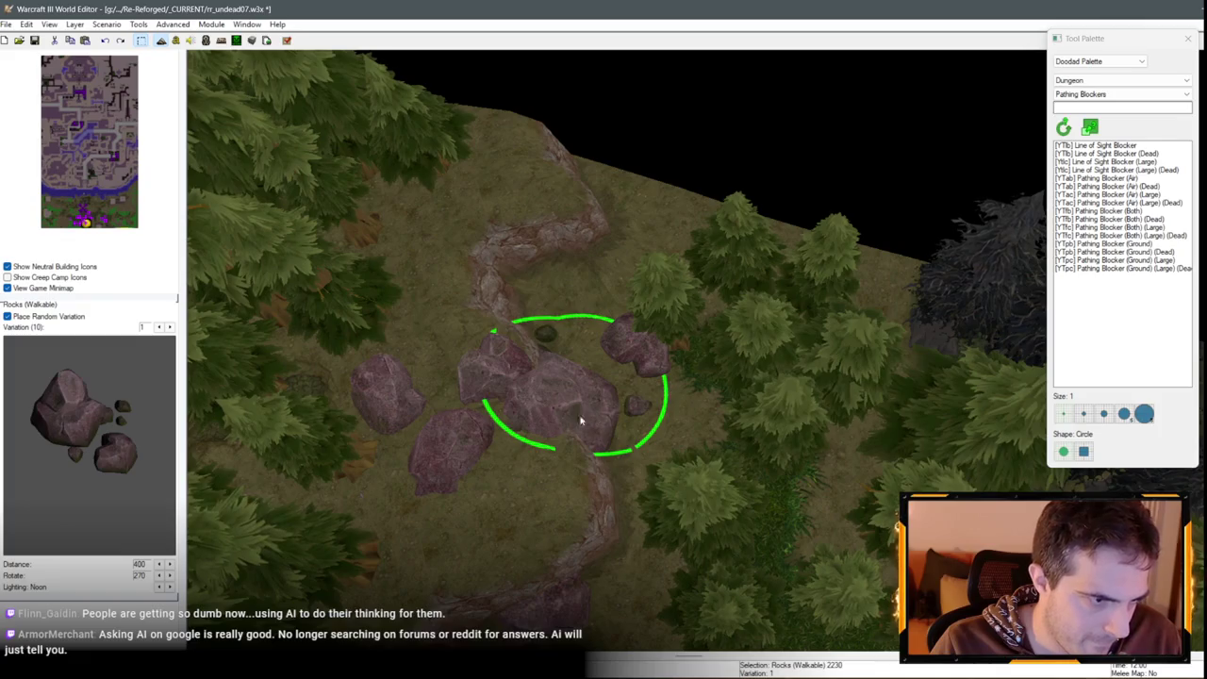
scroll(581, 420, "up", 3)
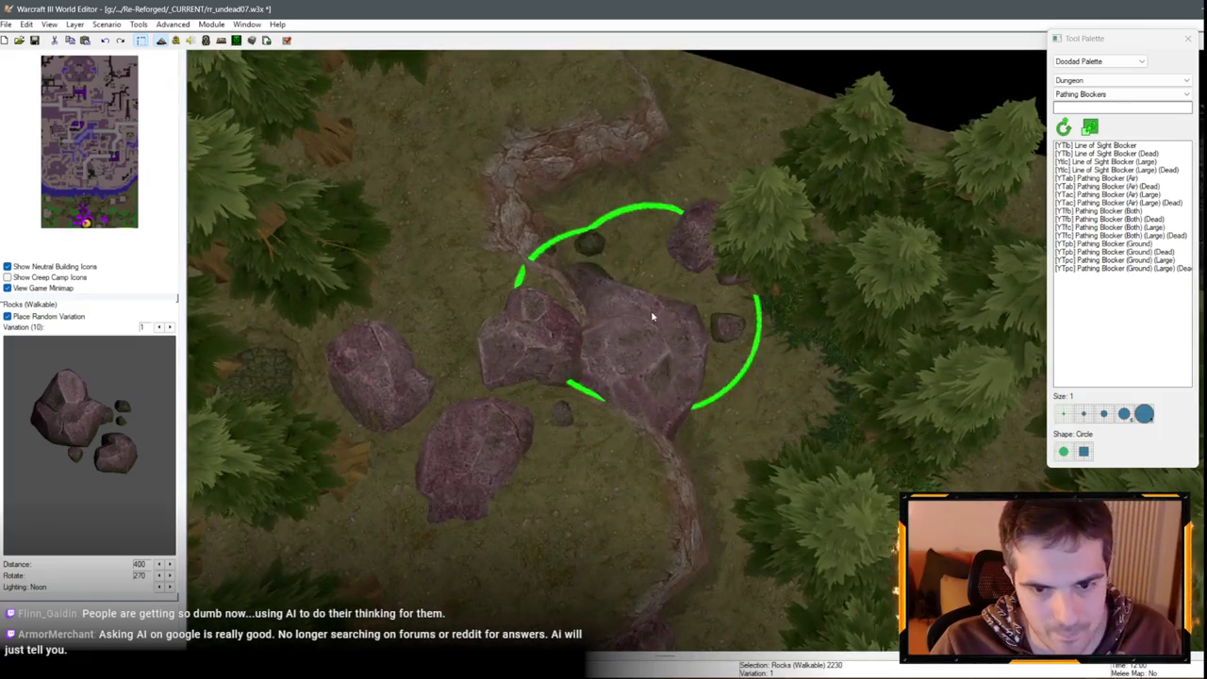
scroll(631, 310, "up", 2)
left_click_drag(631, 309, 631, 309)
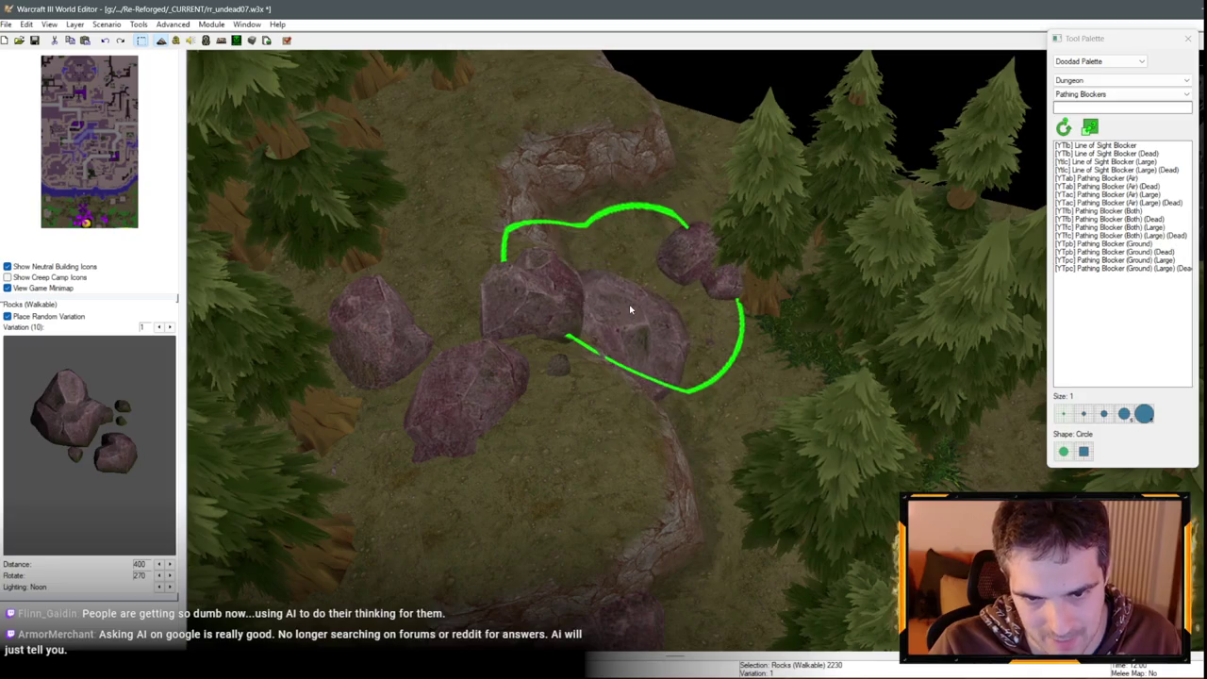
scroll(630, 309, "down", 5)
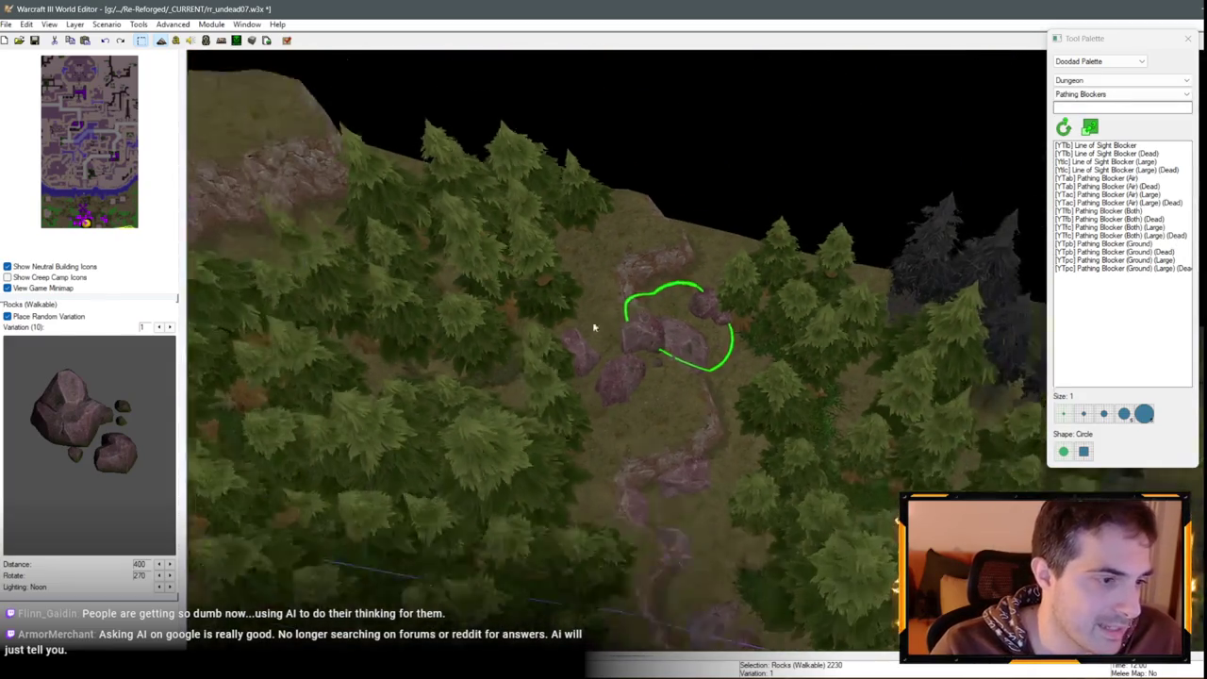
key("Right")
key("Right")
key("Right")
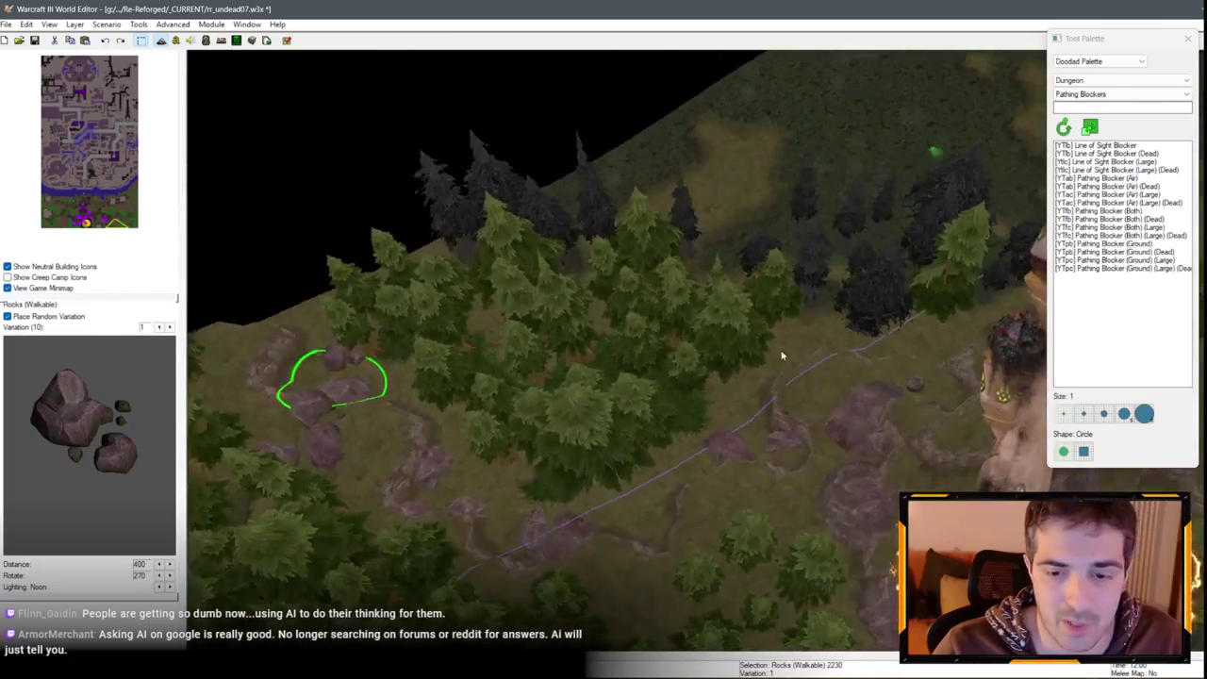
key("ctrl+v")
key("Right")
key("Right")
key("Right")
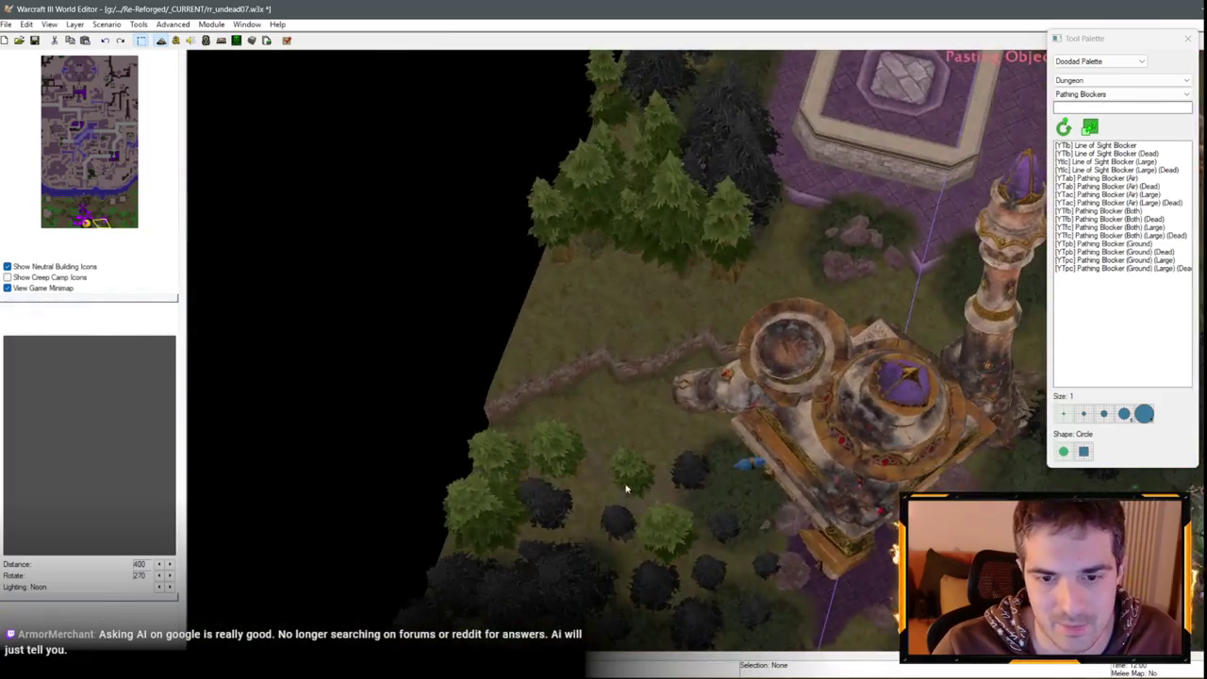
Paste rock copies on the ridge by the tower and on the winding cliff path
scroll(625, 489, "up", 2)
left_click(584, 445)
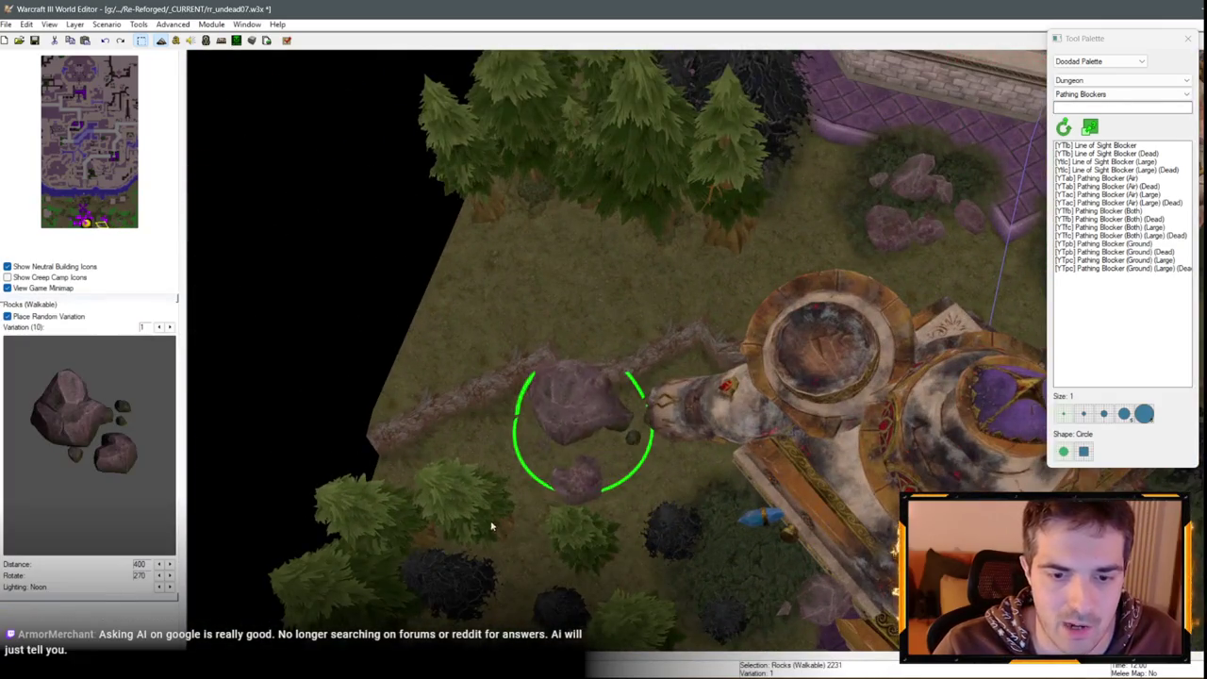
key("Up")
key("Up")
key("Up")
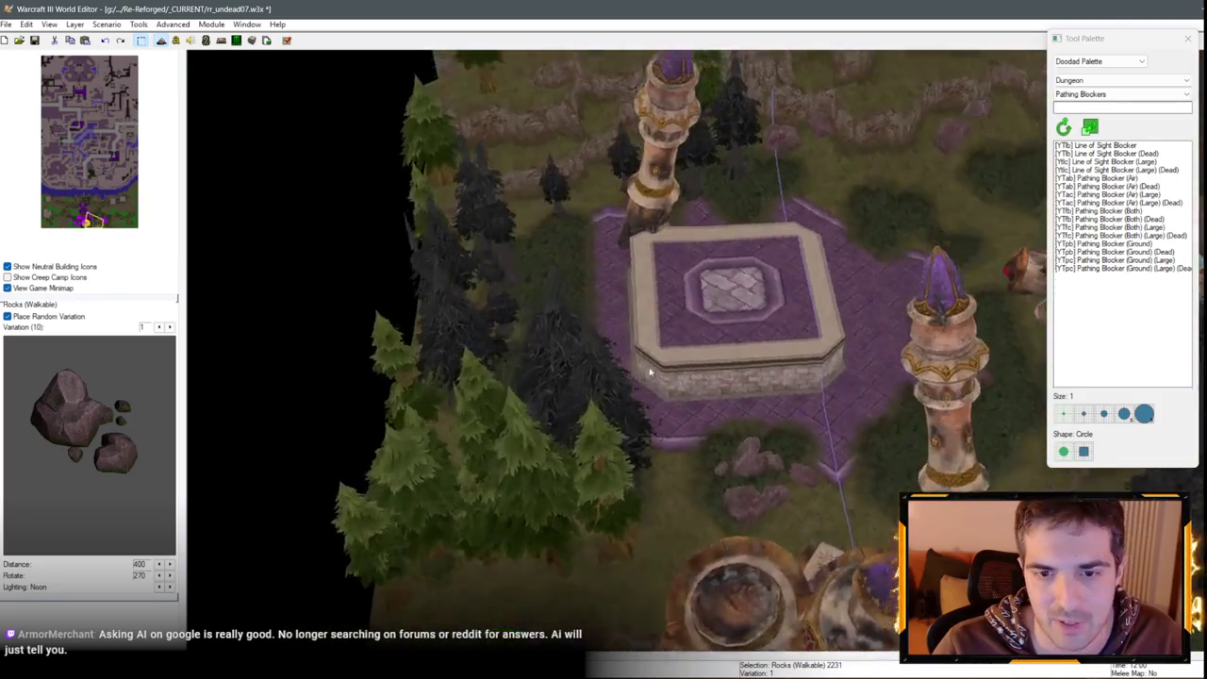
key("Up")
key("Up")
key("Up")
key("ctrl+v")
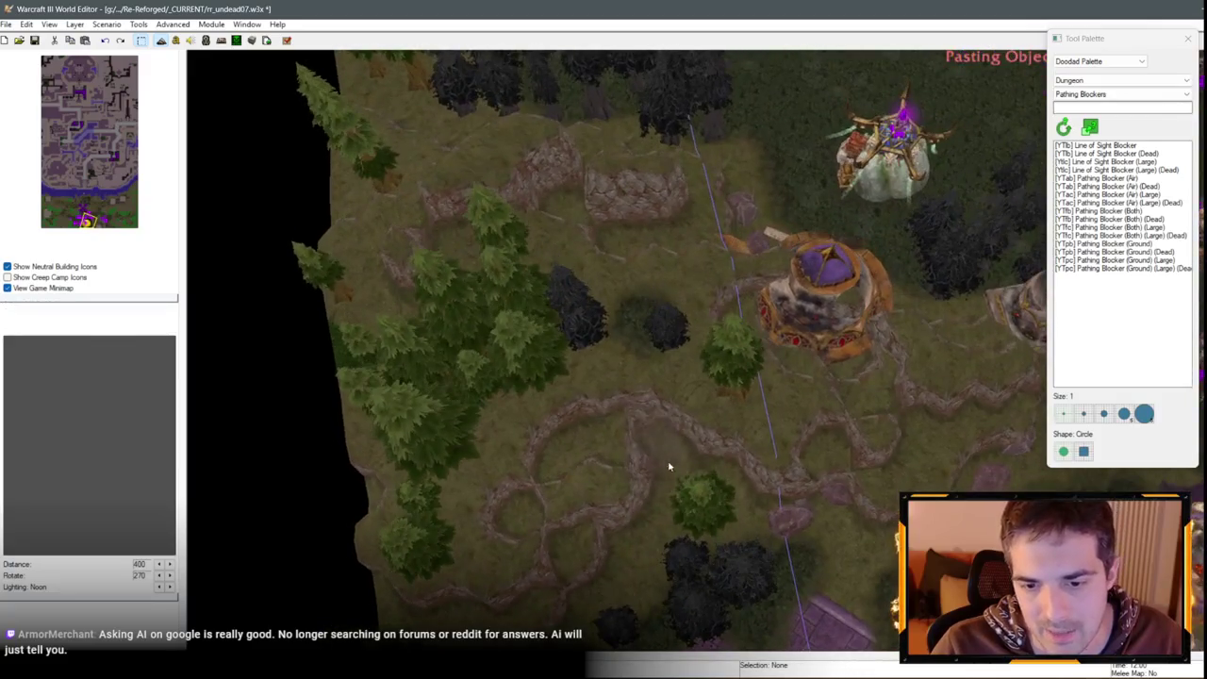
left_click(668, 466)
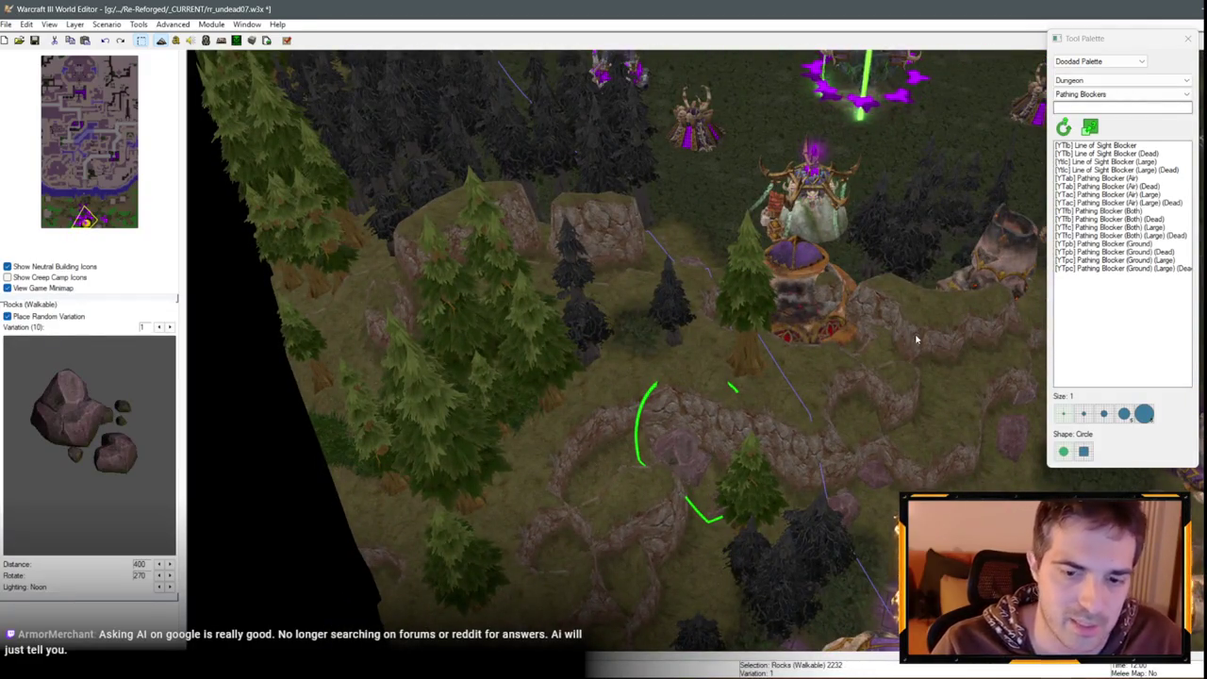
Tilt the camera top-down and give the pasted rocks variation 9
mouse_move(650, 290)
left_mouse_down()
mouse_move(514, 516)
mouse_move(597, 412)
mouse_move(525, 318)
mouse_move(467, 353)
left_mouse_up()
left_click_drag(571, 330, 636, 444)
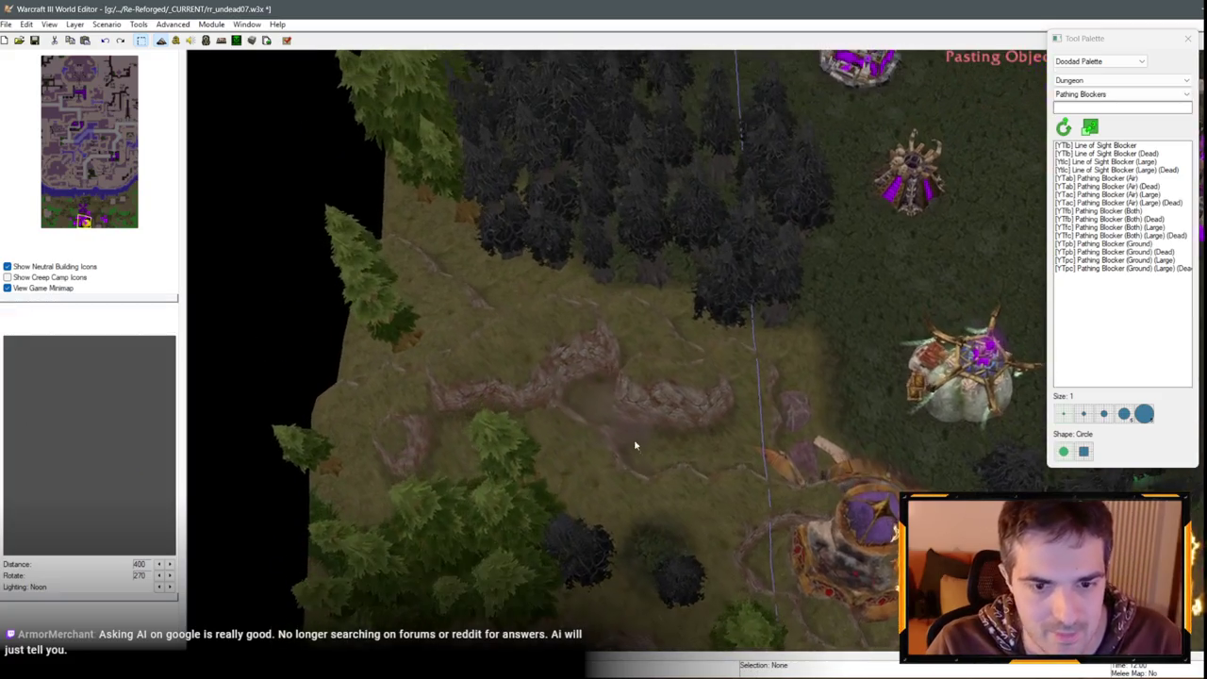
double_click(571, 377)
scroll(598, 313, "up", 1)
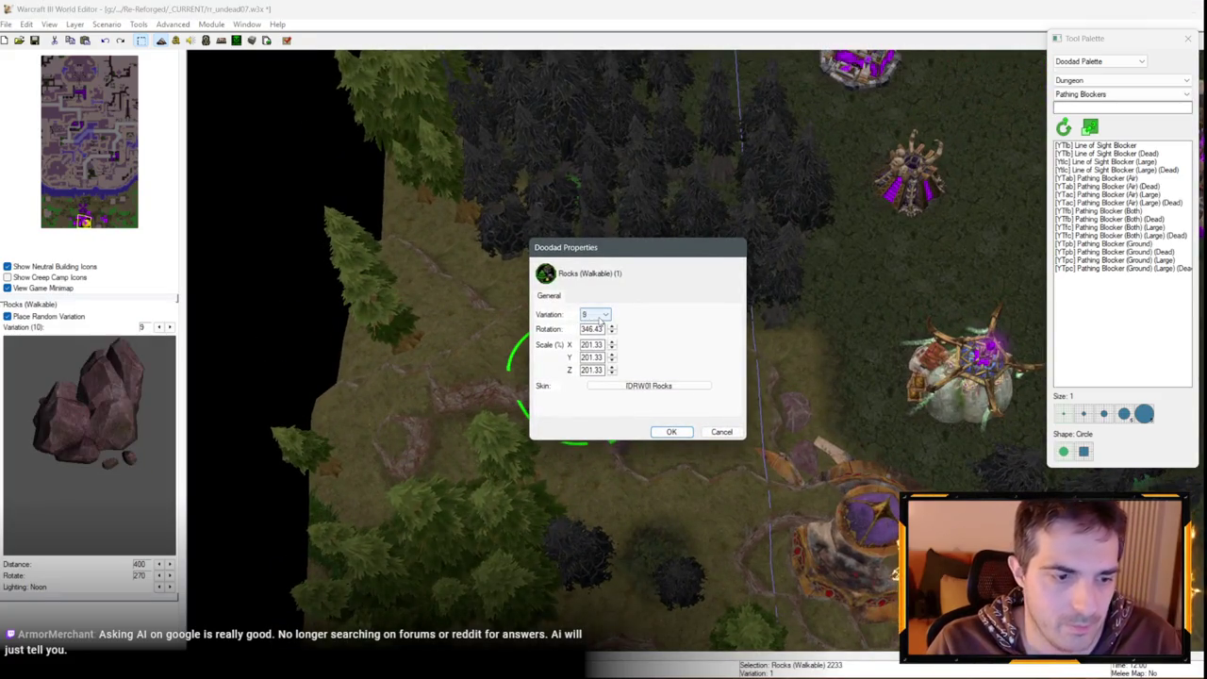
key("Return")
Select the large rock at the cliff junction and pan north-west toward the building
mouse_move(705, 376)
left_mouse_down()
mouse_move(631, 318)
mouse_move(678, 450)
mouse_move(572, 463)
mouse_move(631, 221)
mouse_move(471, 389)
mouse_move(697, 377)
mouse_move(745, 295)
mouse_move(676, 312)
mouse_move(781, 423)
mouse_move(689, 336)
mouse_move(428, 256)
mouse_move(590, 396)
mouse_move(748, 411)
mouse_move(500, 412)
mouse_move(754, 405)
mouse_move(916, 304)
left_mouse_up()
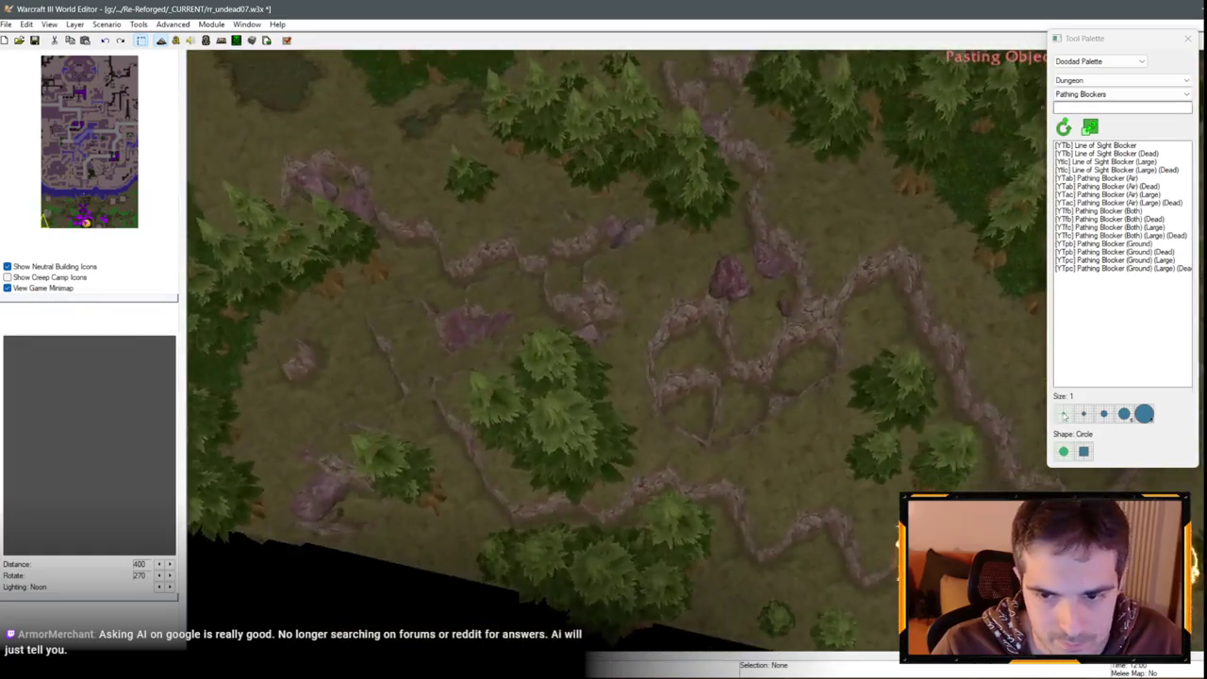
left_click(916, 305)
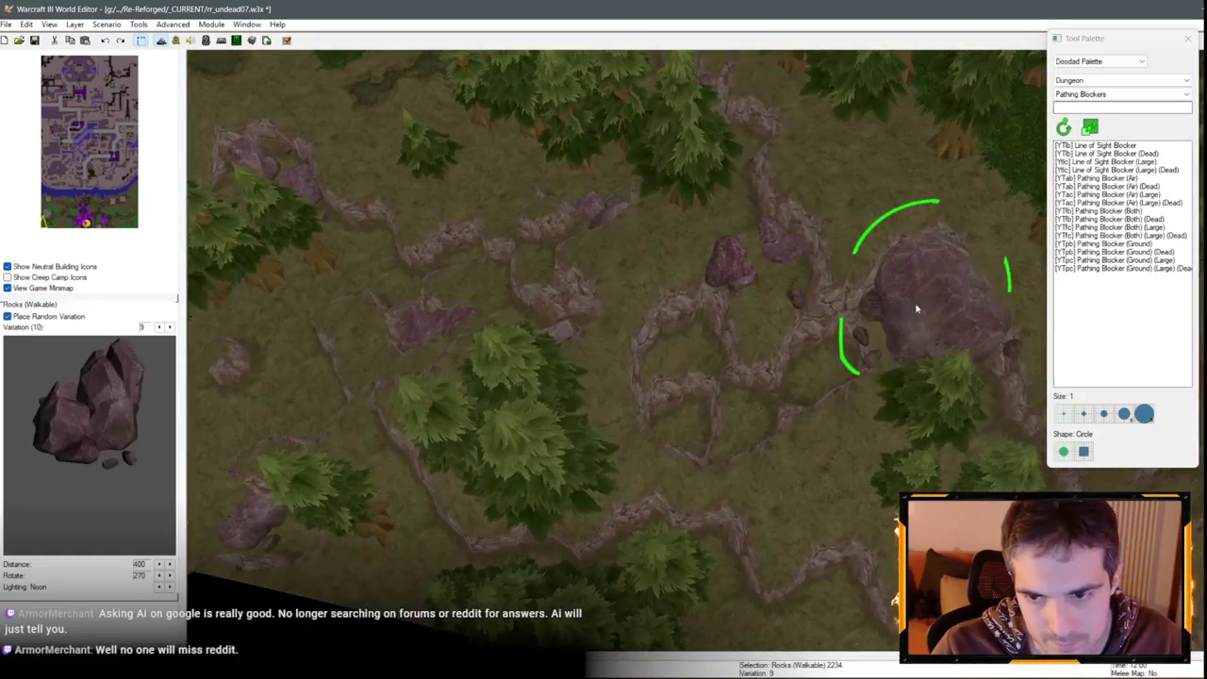
key("Right")
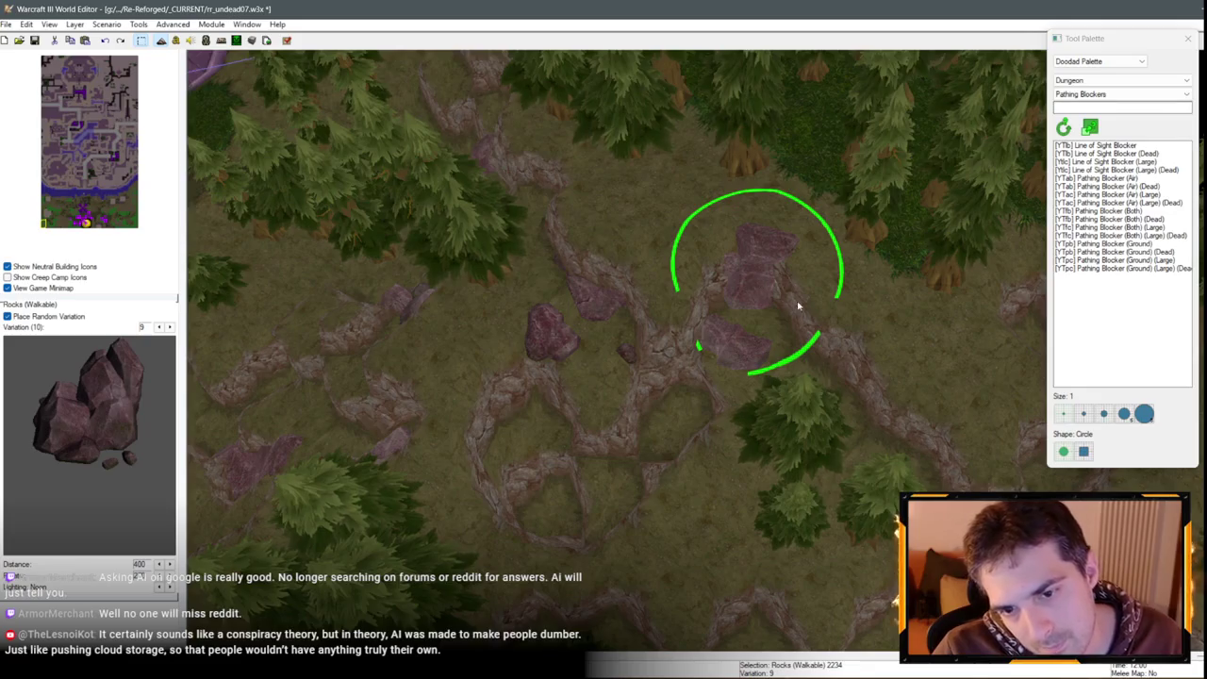
key("Up")
key("Left")
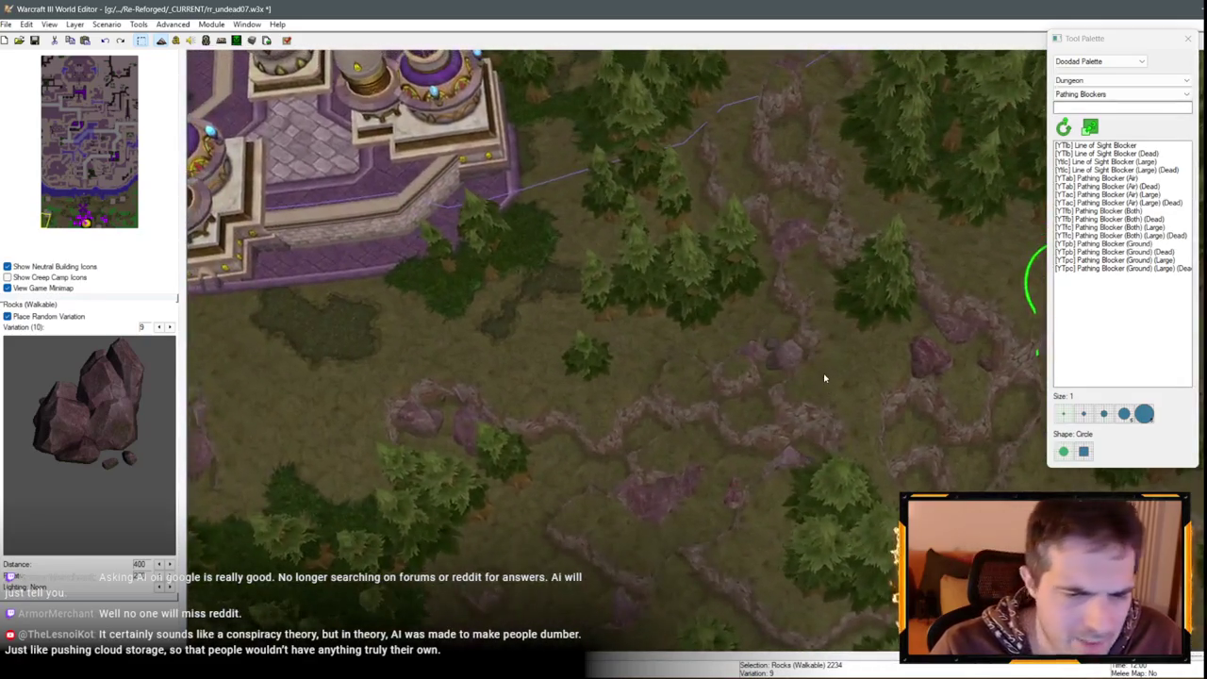
Paste rock copies onto the cliff ridge and the coastal slope
key("Down")
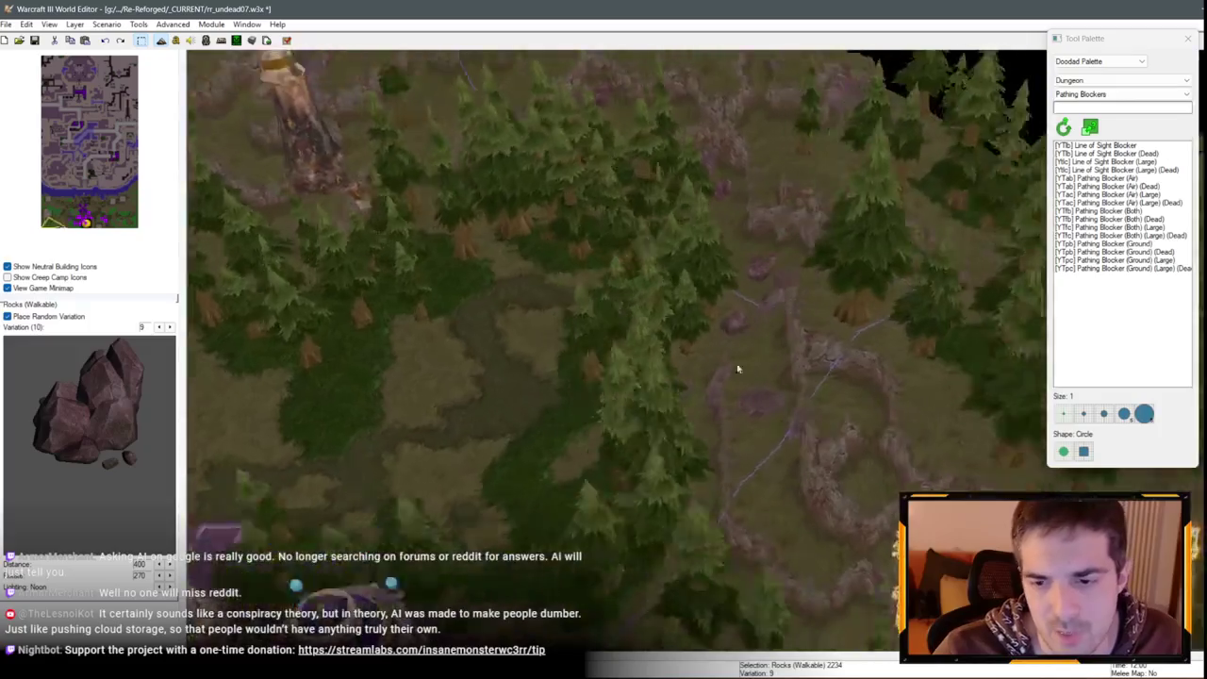
key("ctrl+v")
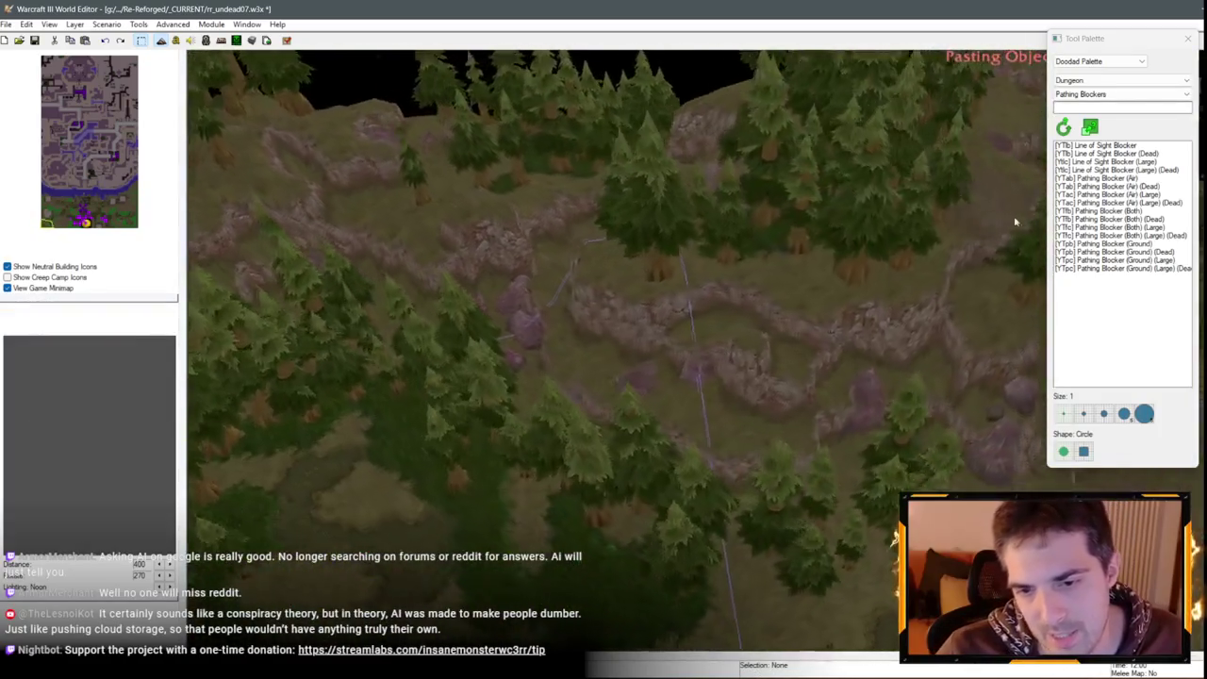
scroll(849, 336, "up", 3)
left_click(774, 396)
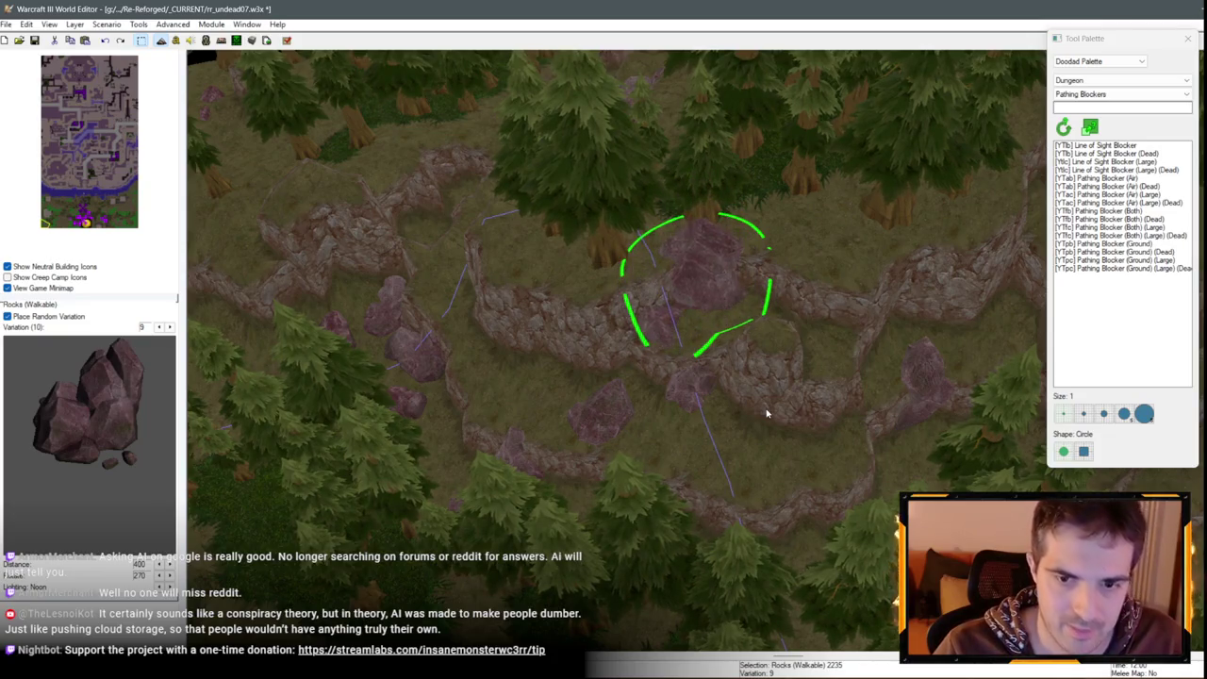
scroll(721, 281, "up", 2)
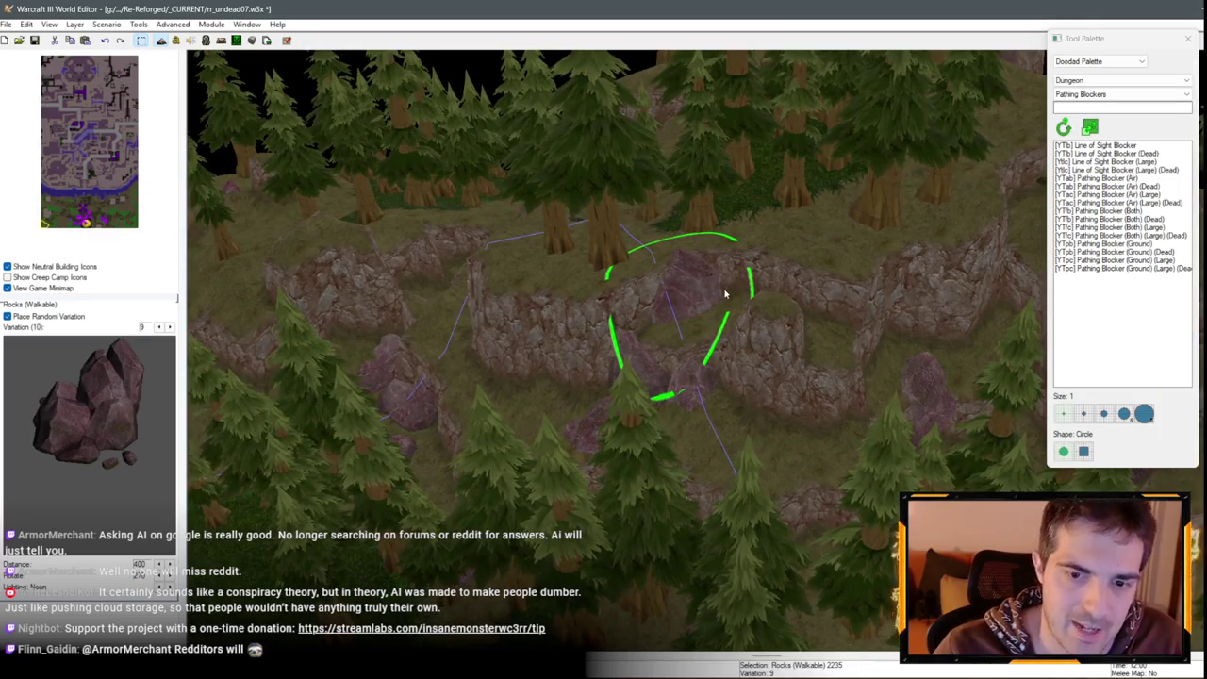
scroll(531, 403, "down", 5)
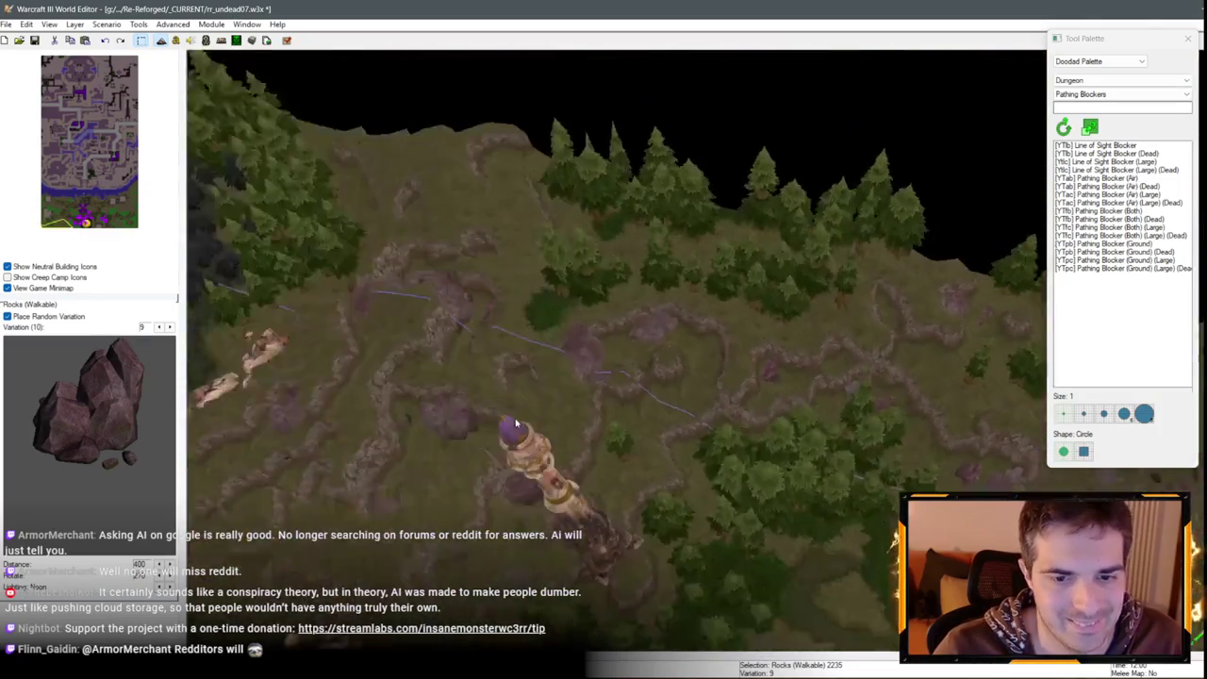
key("ctrl+v")
scroll(812, 535, "up", 3)
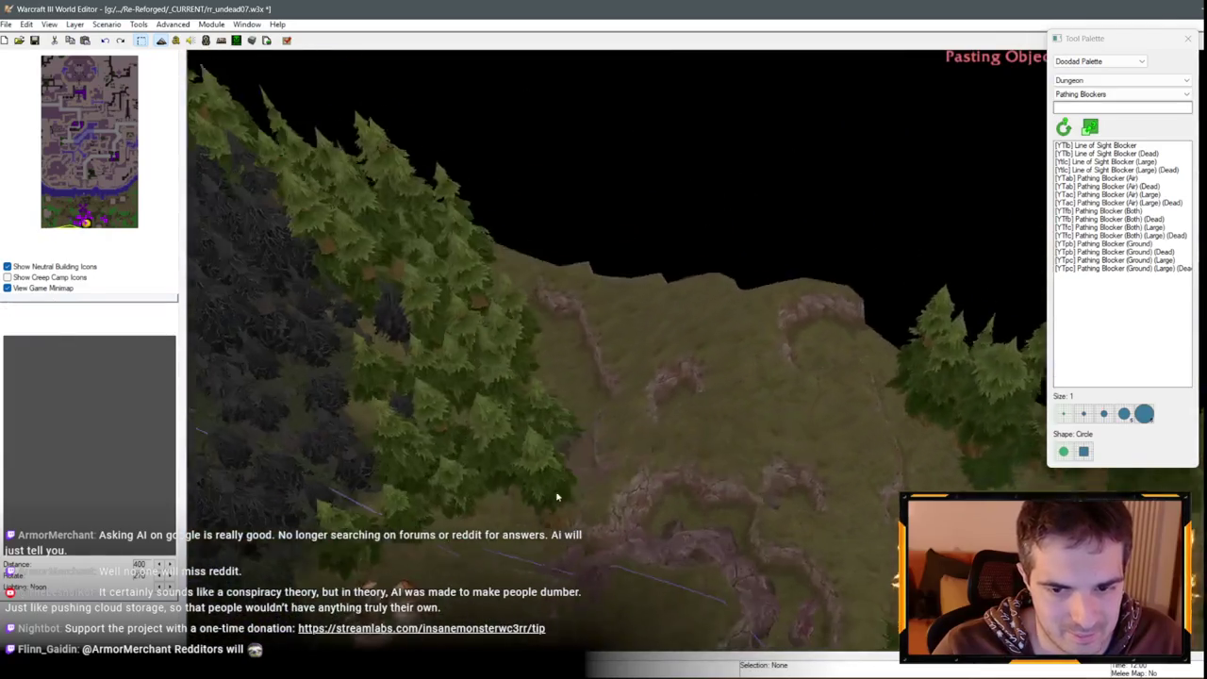
left_click(828, 412)
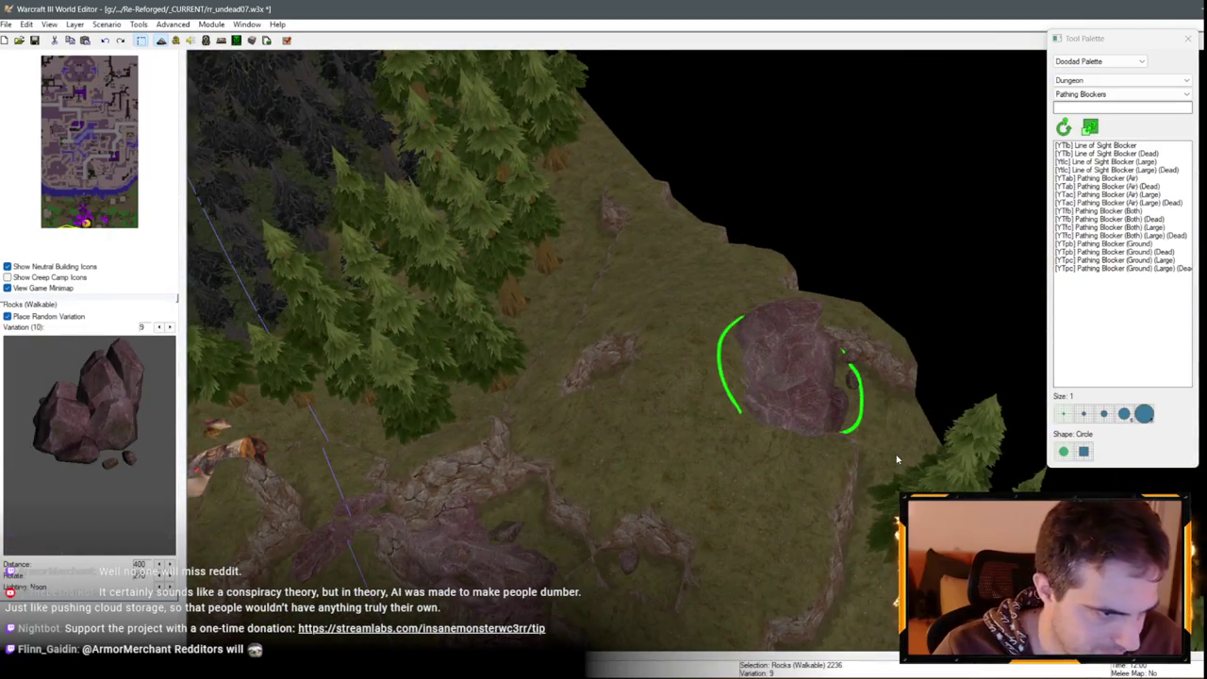
Add a rock copy where the cliff ridges meet
key("Up")
key("Up")
key("Up")
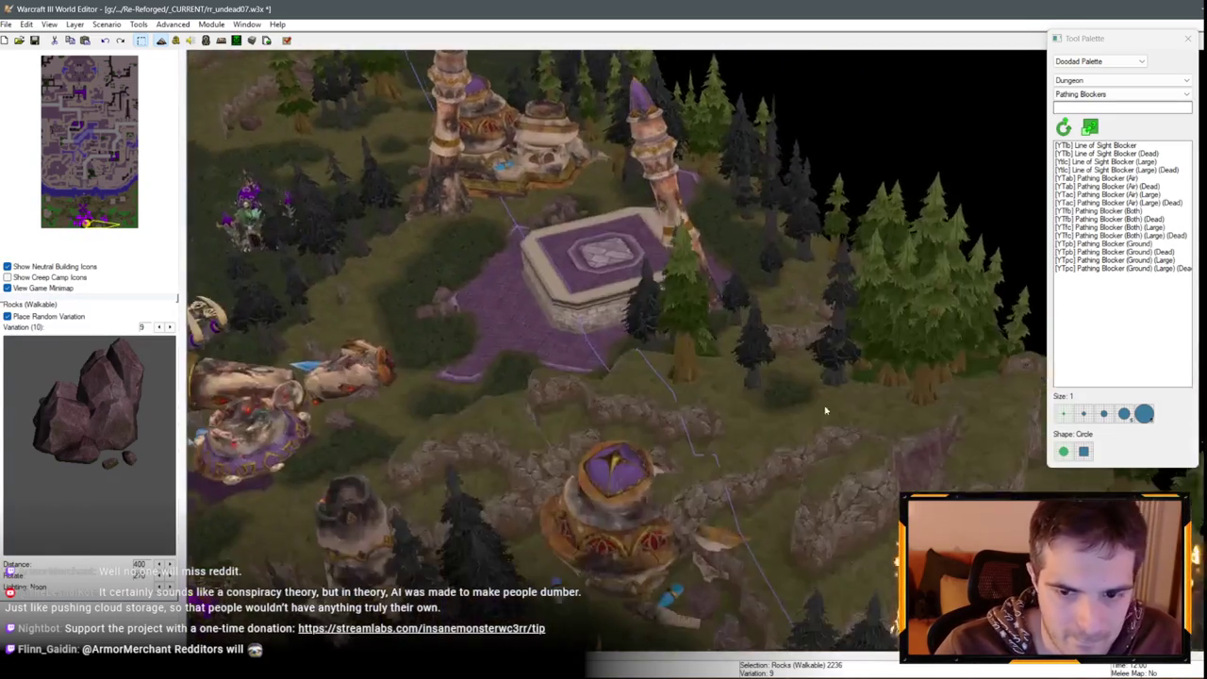
key("Right")
key("Right")
key("Right")
key("Down")
key("Down")
key("Down")
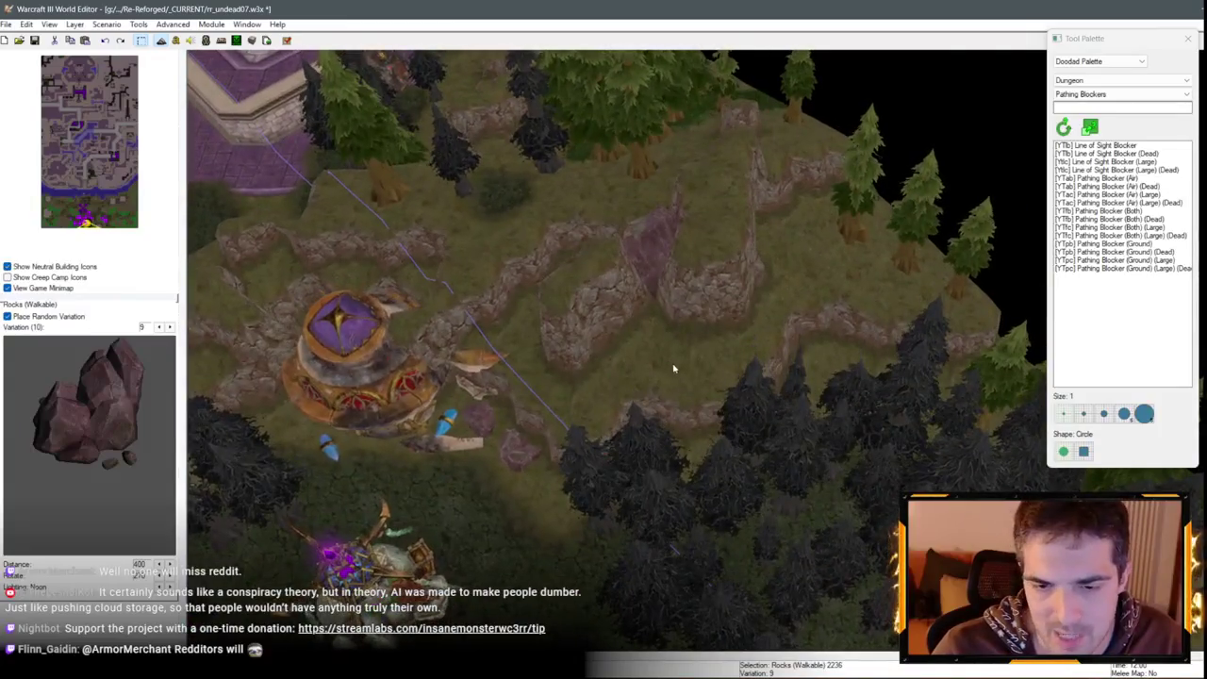
key("ctrl+v")
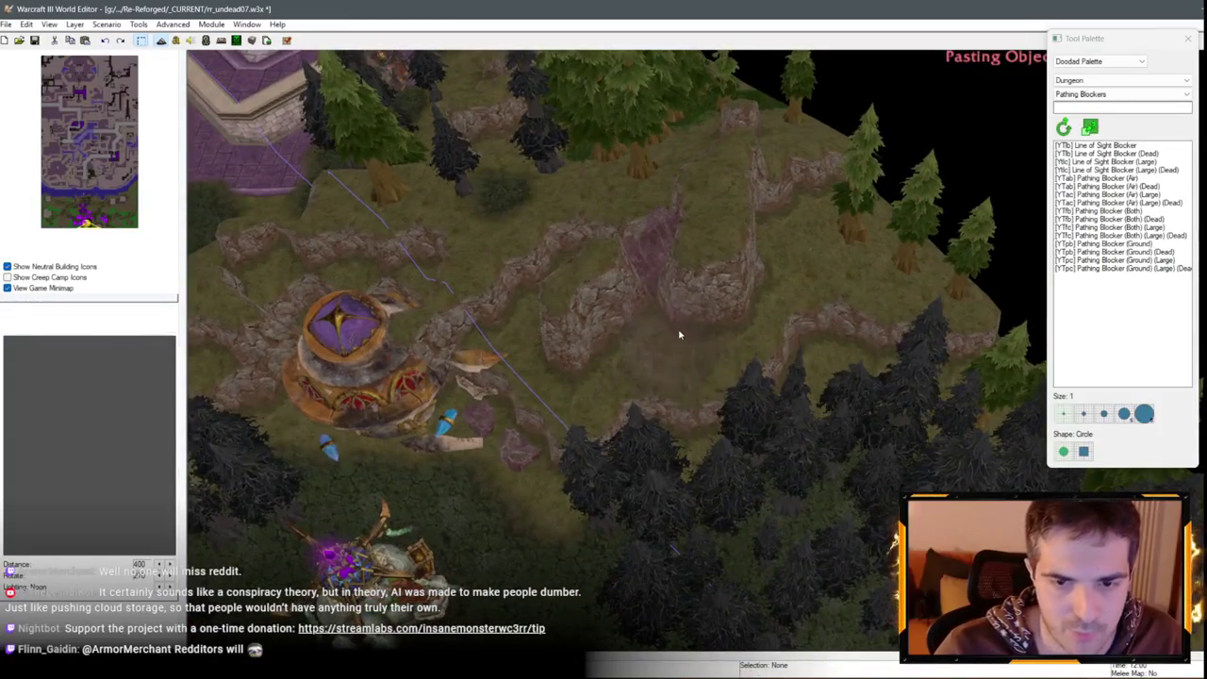
key("Up")
key("Up")
key("Right")
key("Right")
left_click(694, 315)
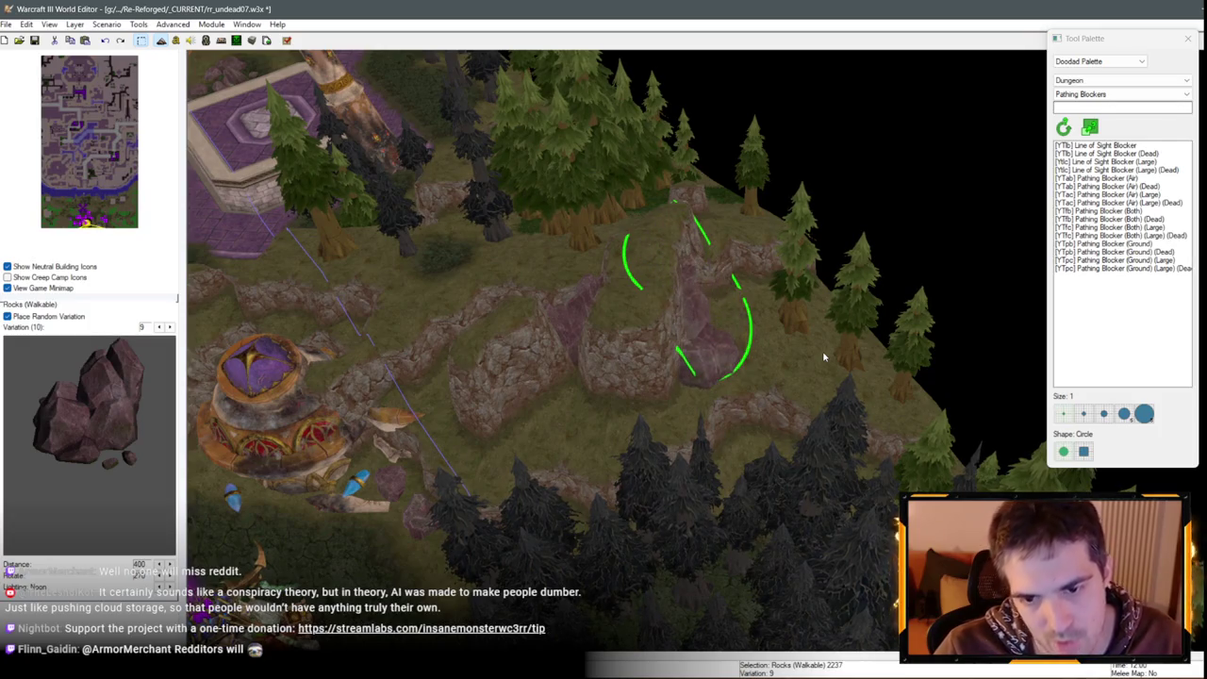
Add a rock copy against the cliff wall near the diagonal cliff road
key("Up")
key("Up")
key("Up")
key("Left")
key("Left")
key("Left")
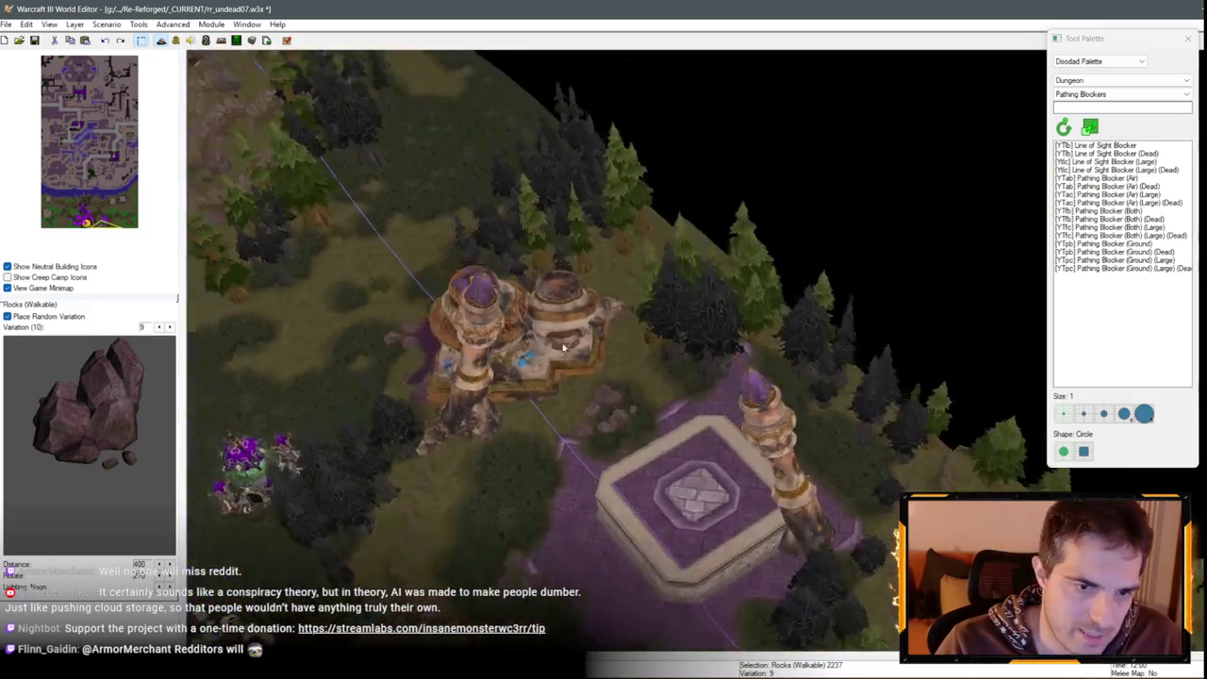
key("Up")
key("Up")
key("Left")
key("Left")
key("ctrl+v")
key("Up")
key("Up")
key("Left")
key("Left")
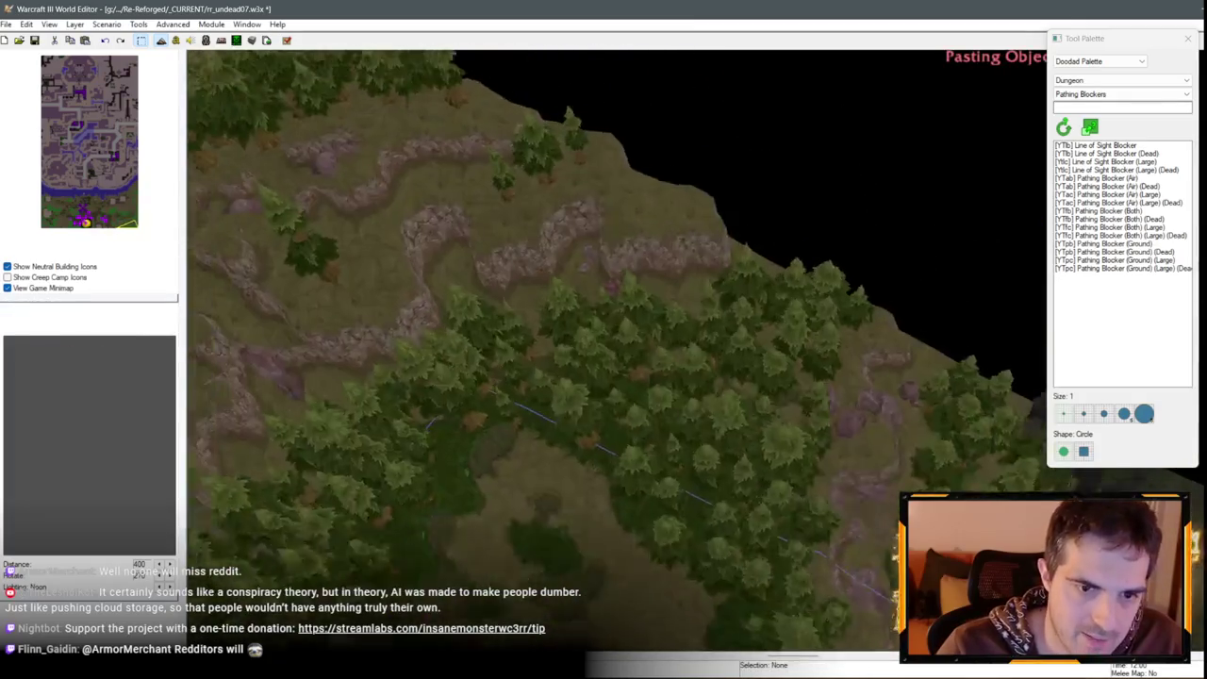
left_click(636, 481)
Pan south-west to new terrain and start pasting another rock copy
scroll(716, 415, "up", 3)
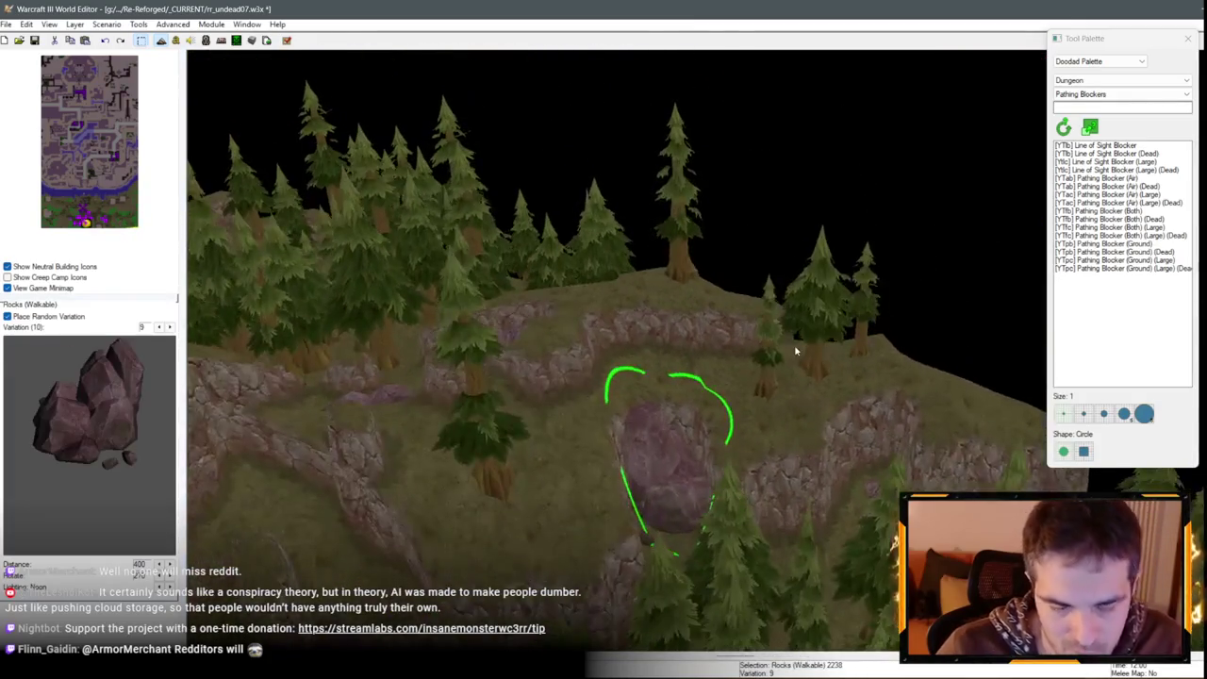
key("Down")
key("Down")
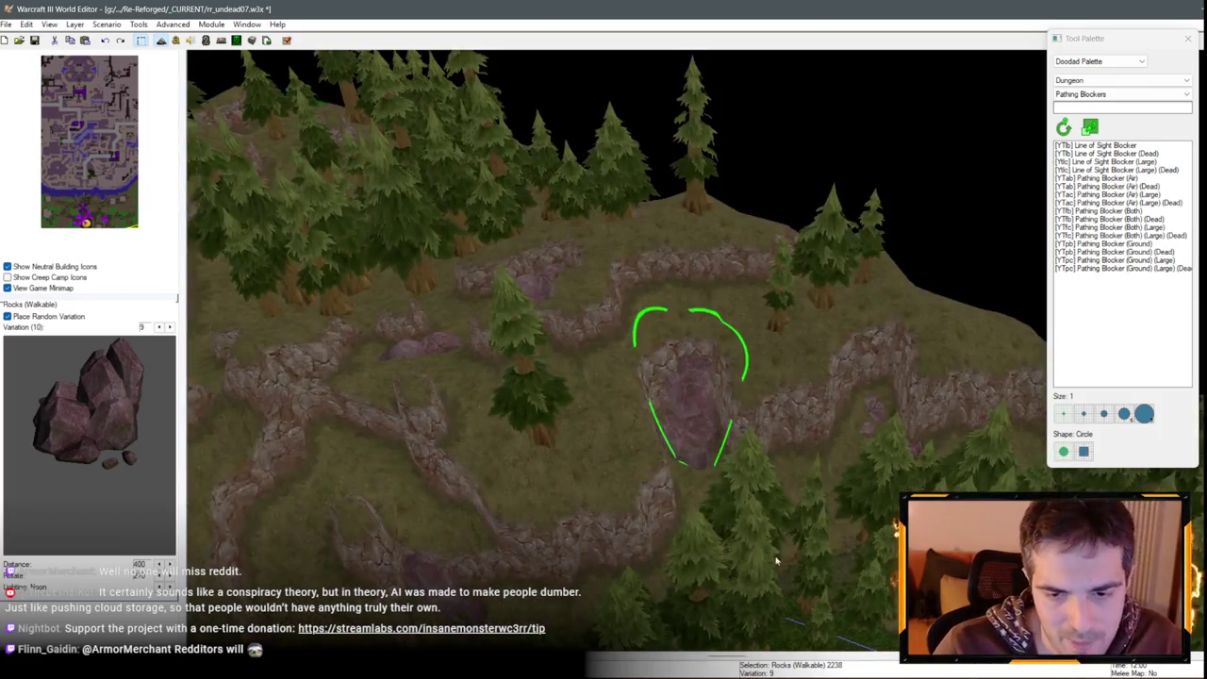
scroll(720, 427, "down", 2)
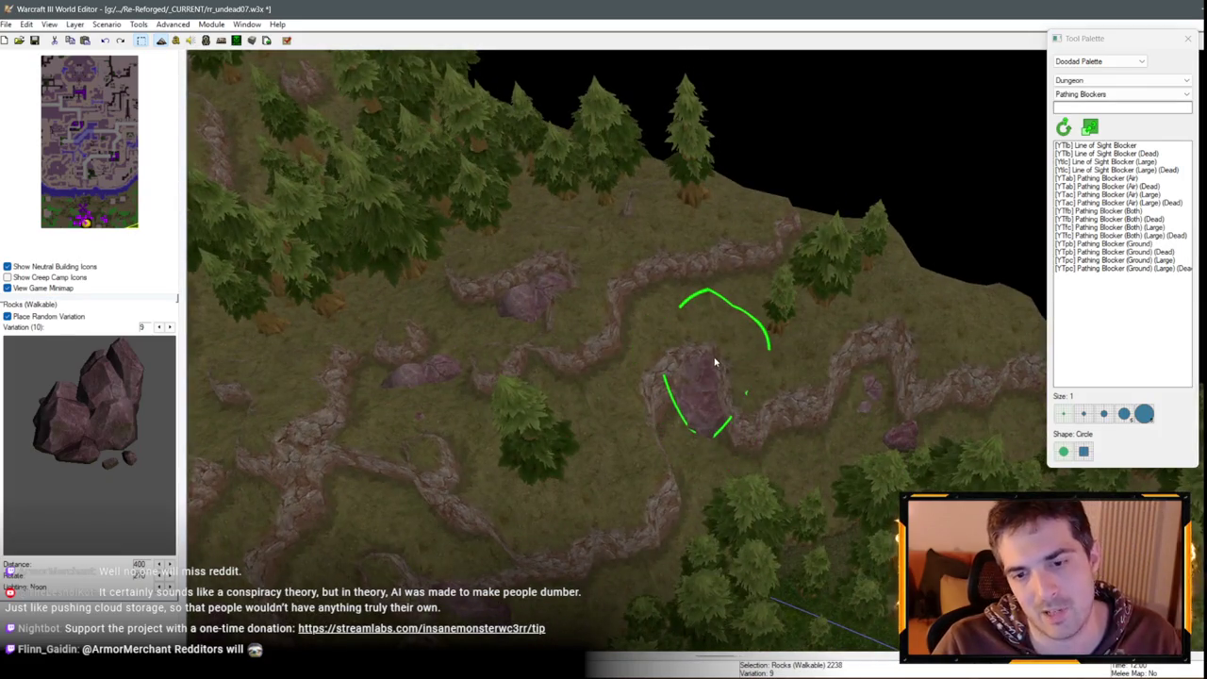
scroll(722, 351, "down", 3)
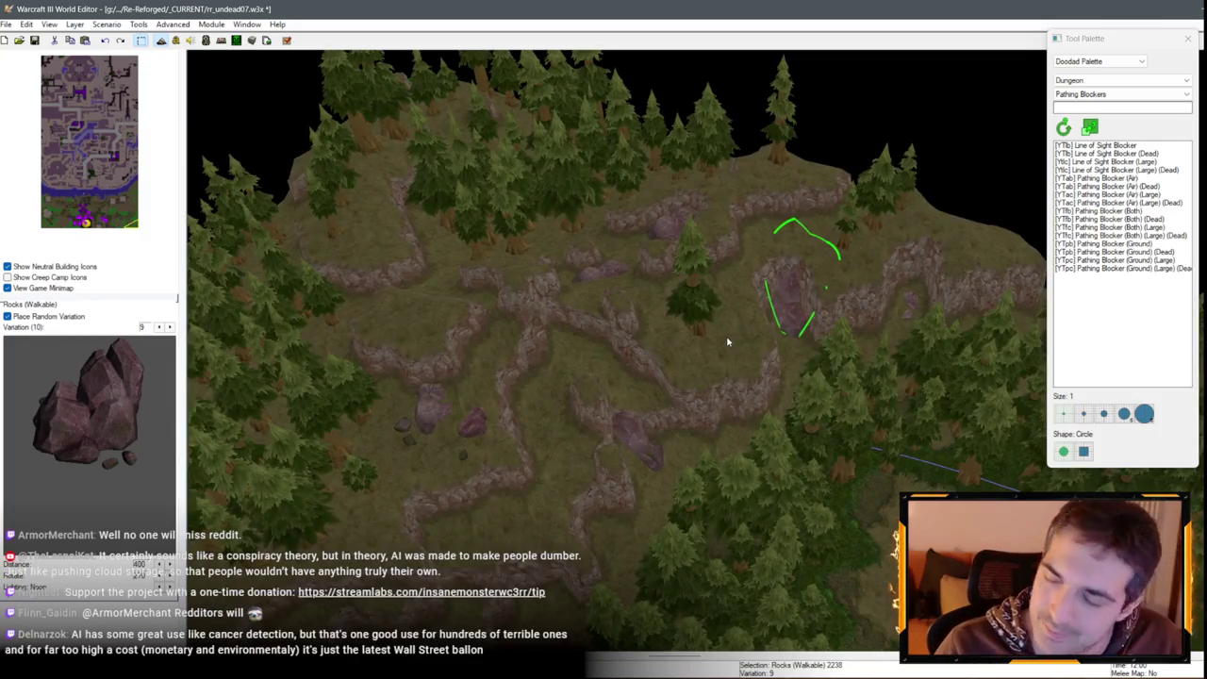
key("Down")
key("Down")
key("Left")
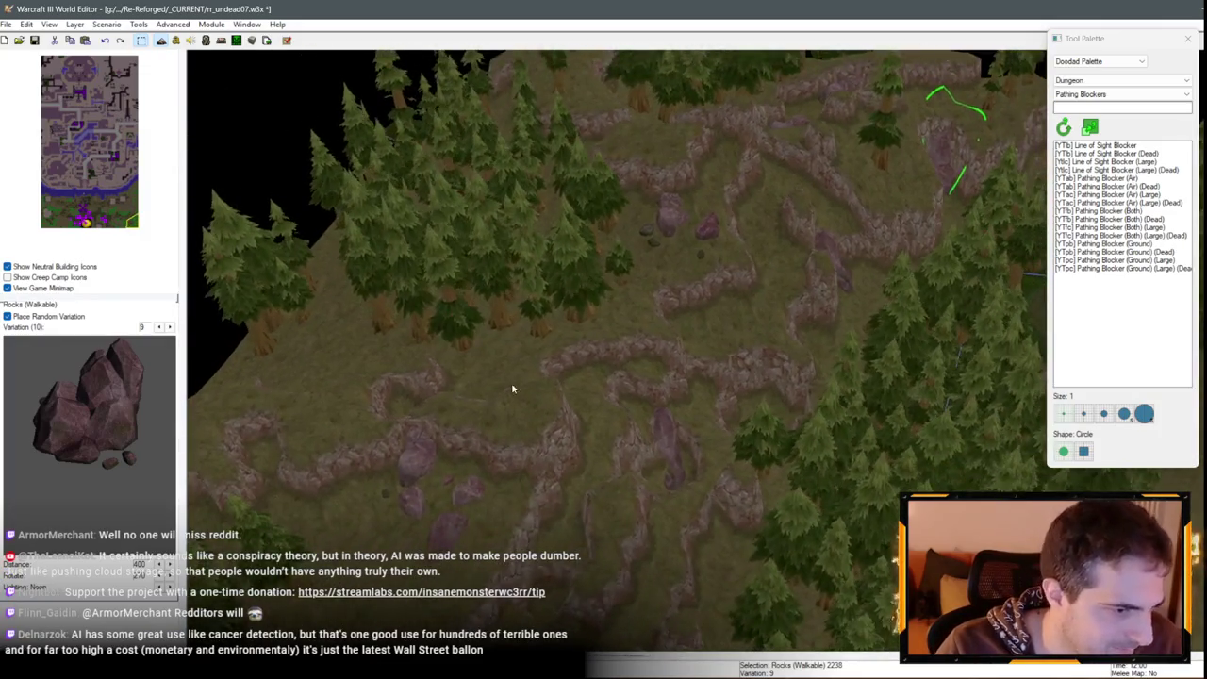
key("ctrl+v")
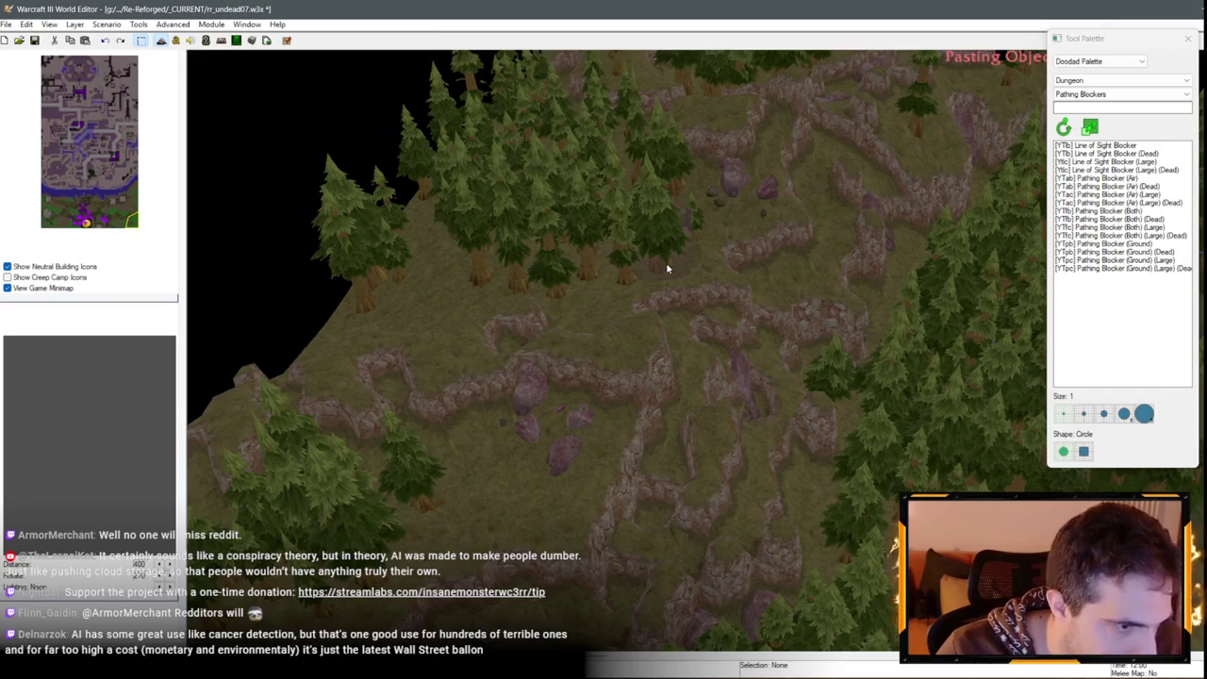
Place the rock cluster on a ridge near the map's top-left edge and open its properties
key("Up")
key("Up")
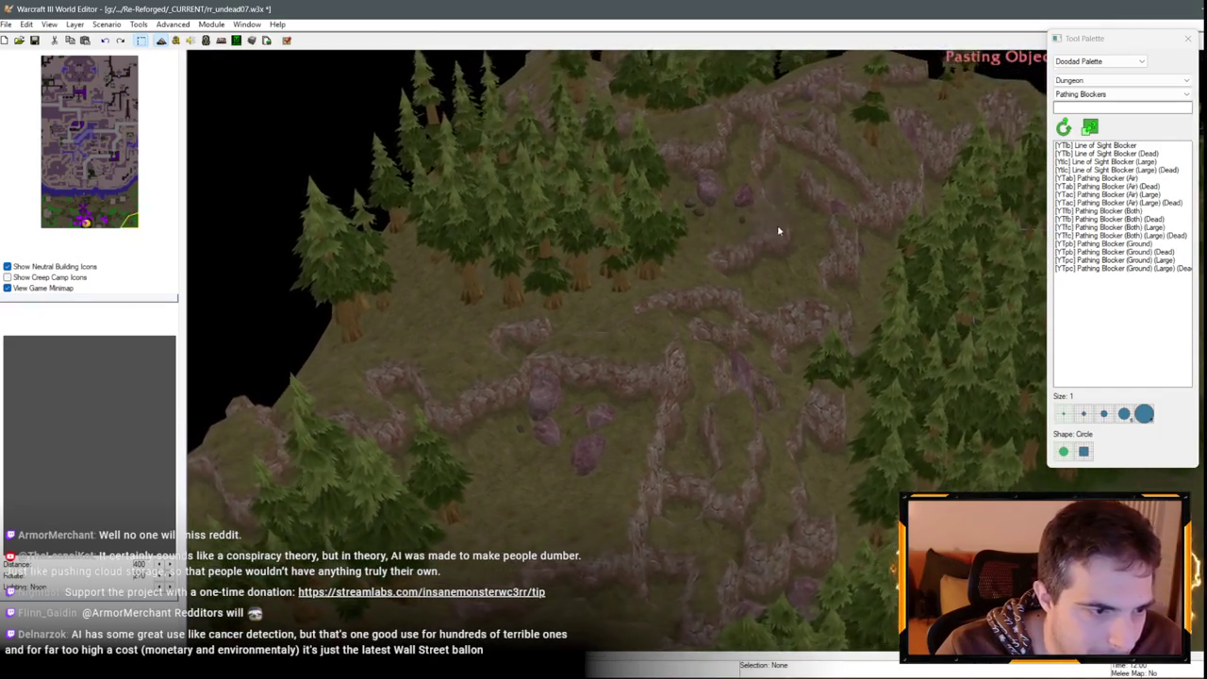
key("Right")
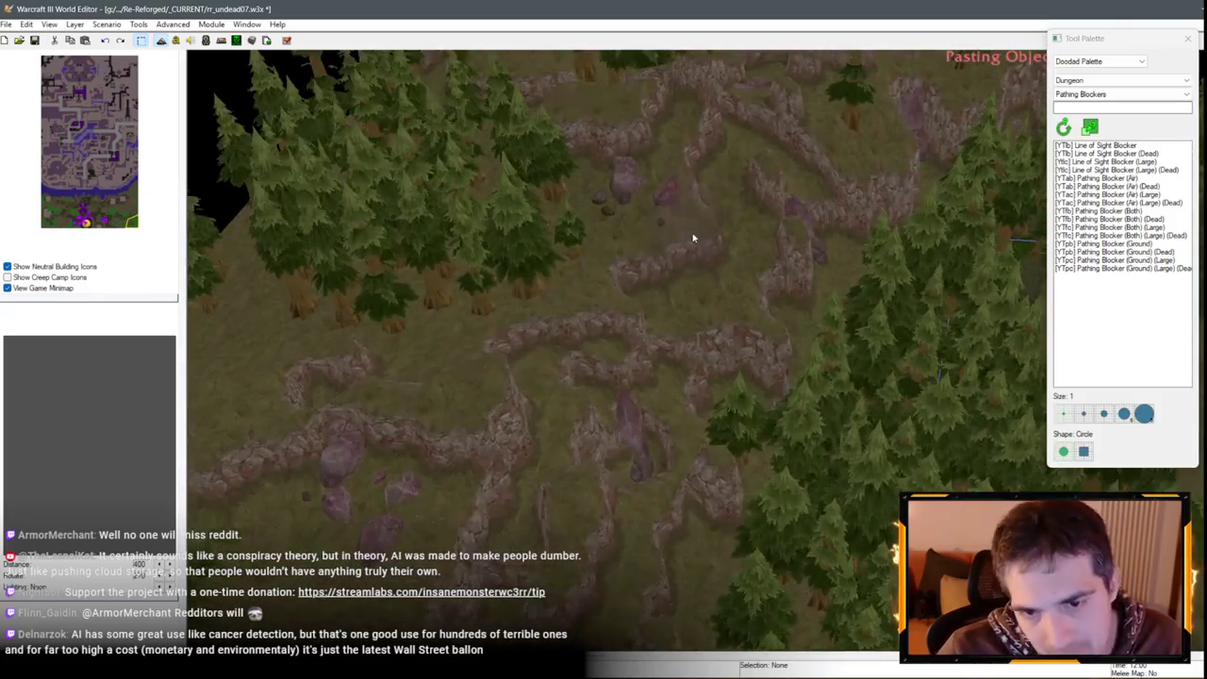
key("Up")
key("Left")
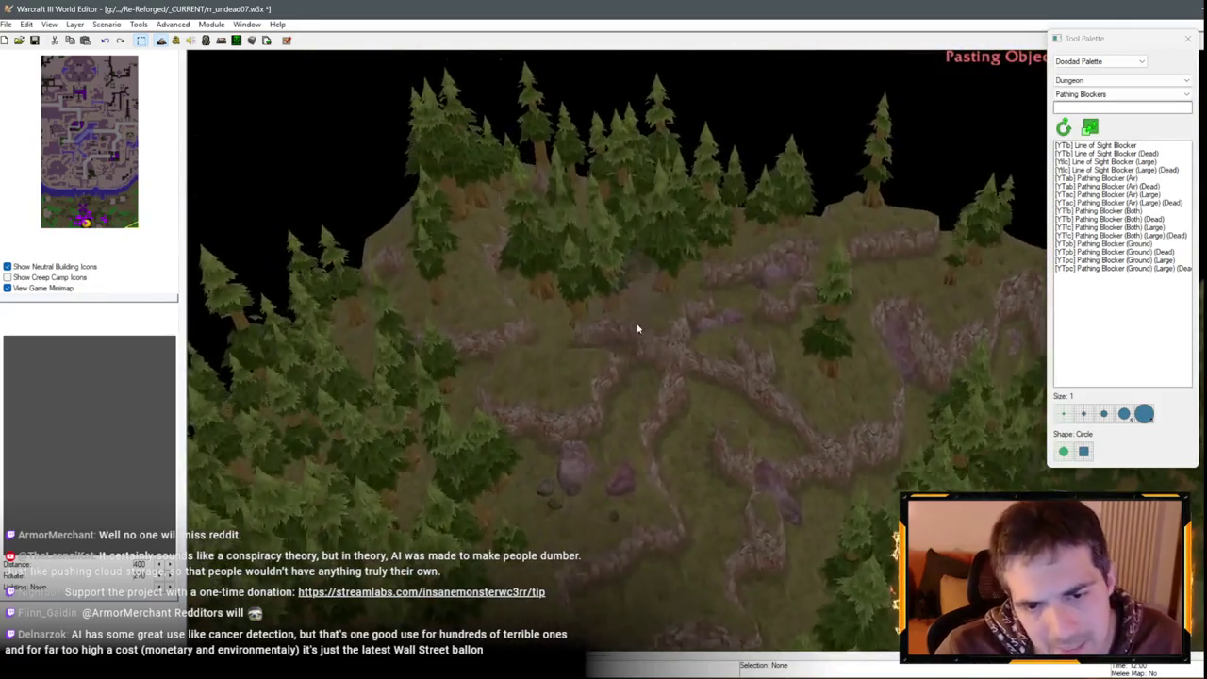
scroll(560, 343, "up", 5)
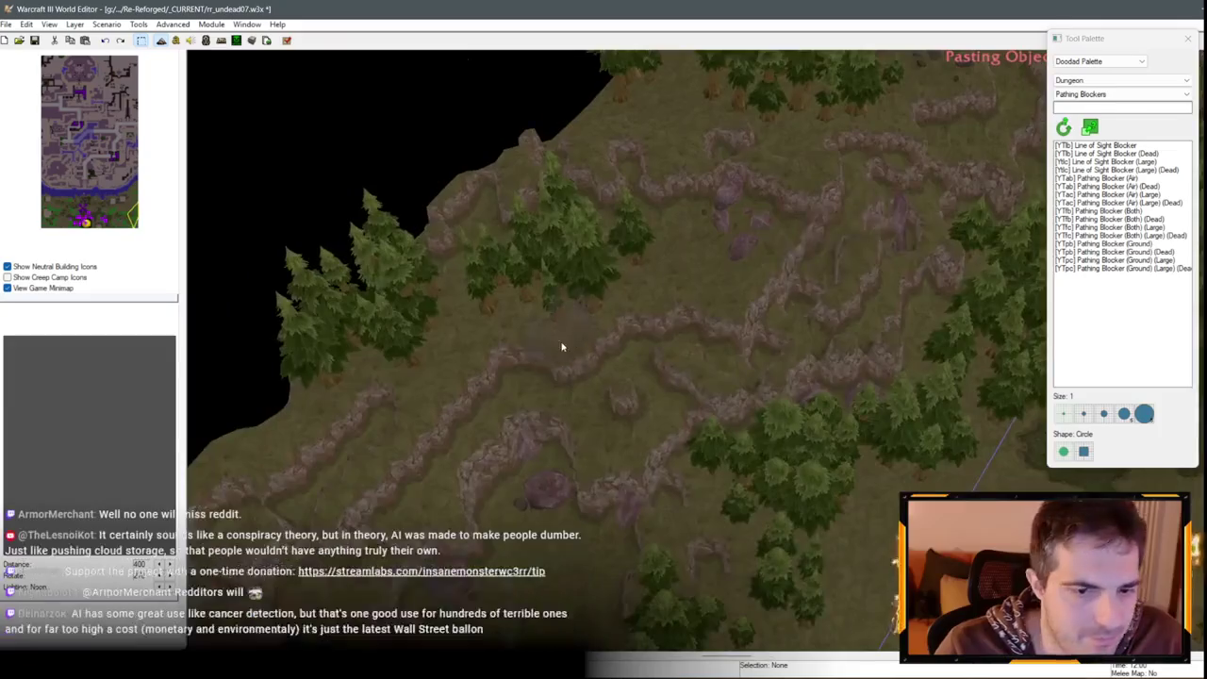
left_click(618, 347)
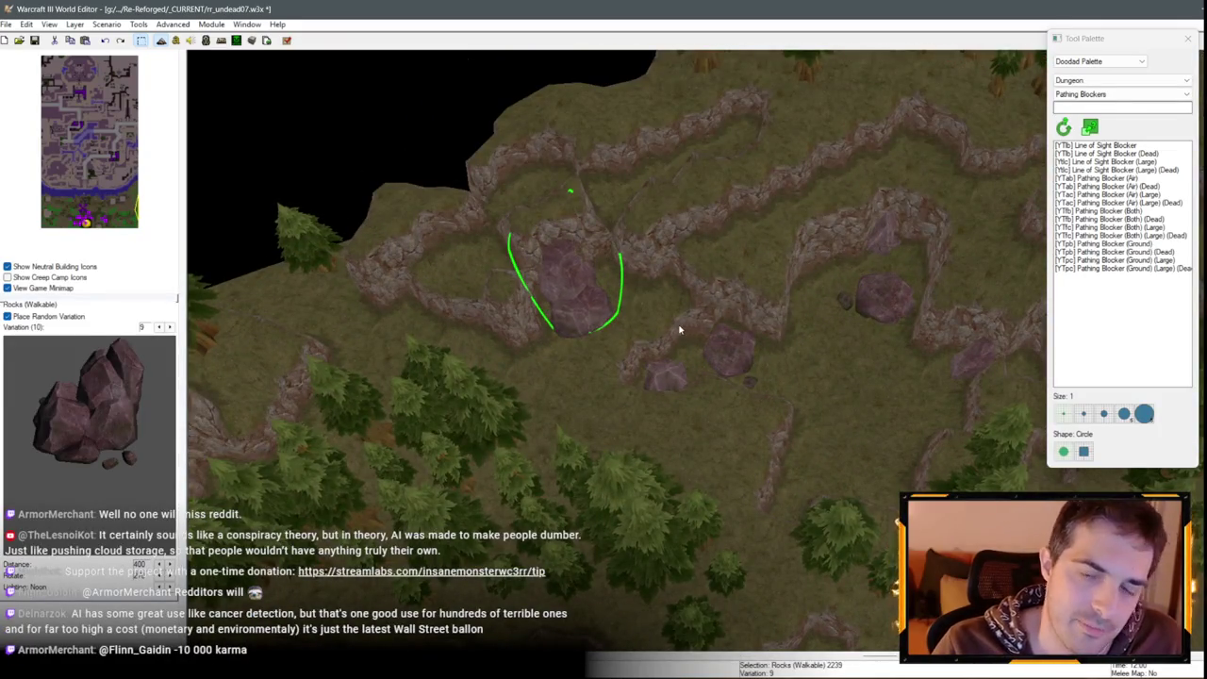
double_click(552, 325)
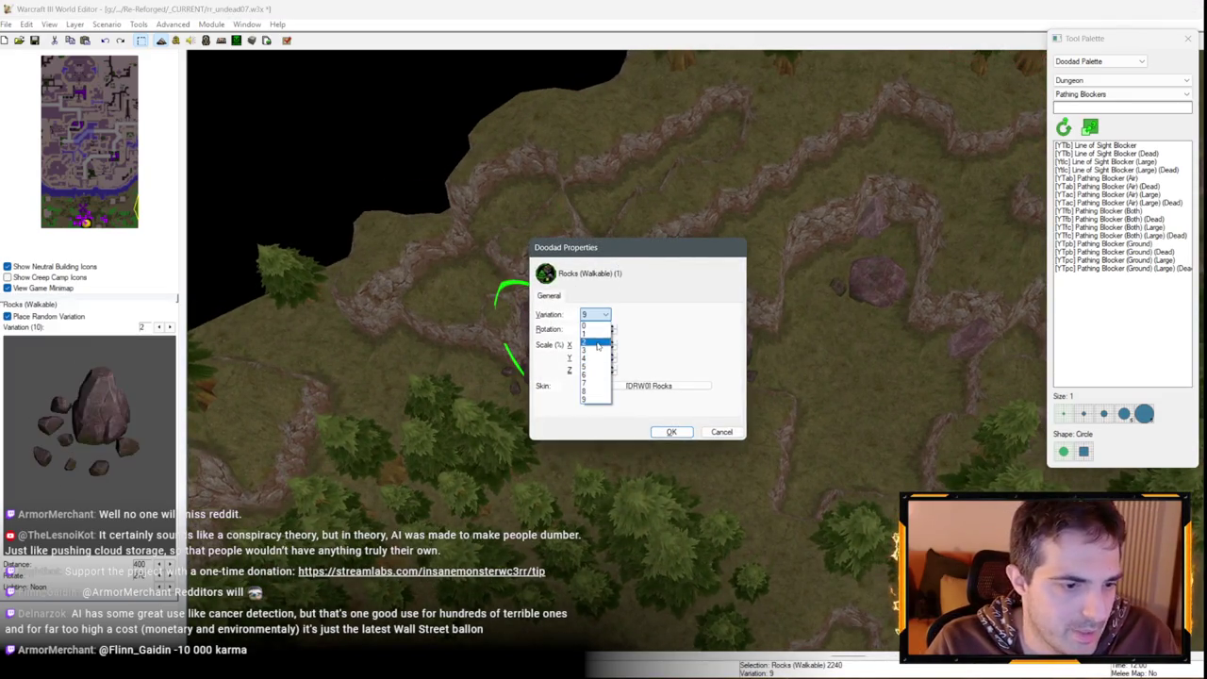
Set the rock cluster to variation 1 and paste a copy onto the cliff ridge
left_click(596, 334)
left_click(670, 431)
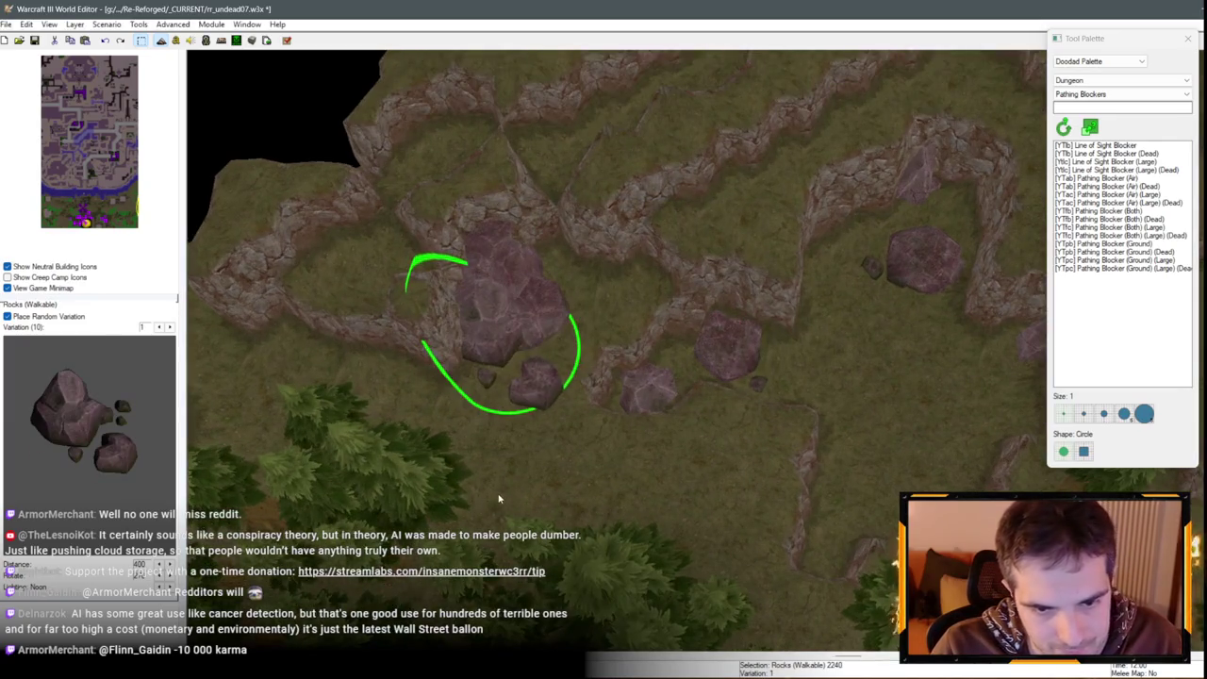
key("Up")
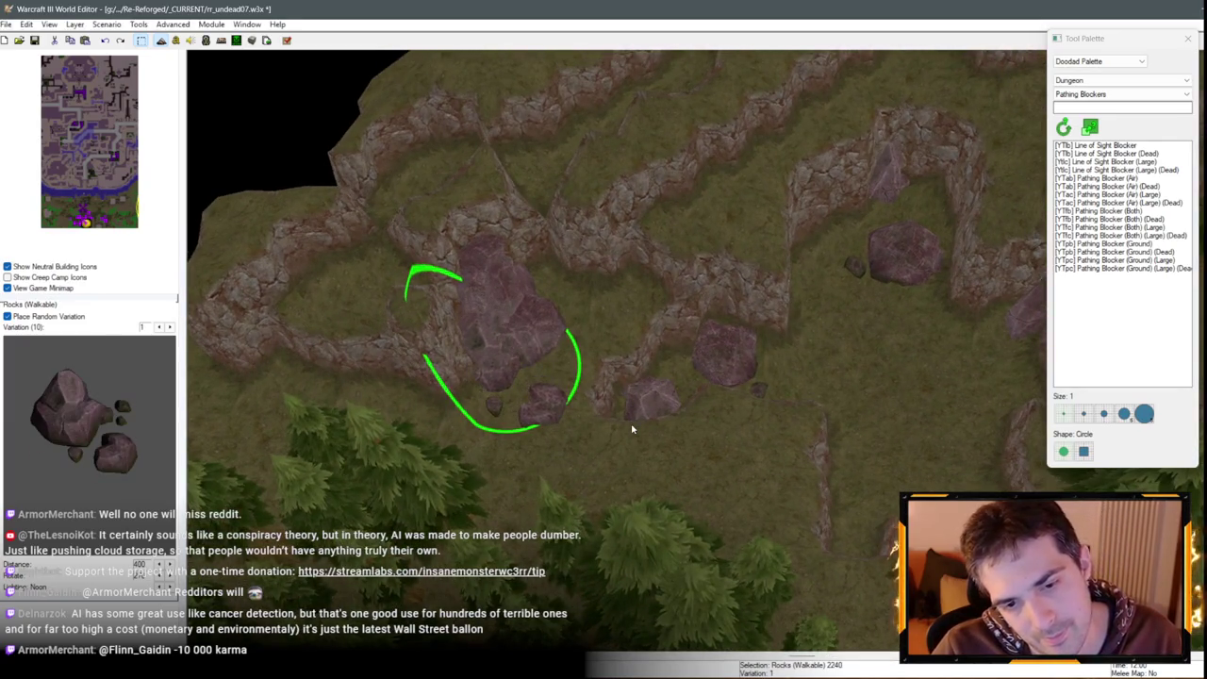
key("Down")
key("Left")
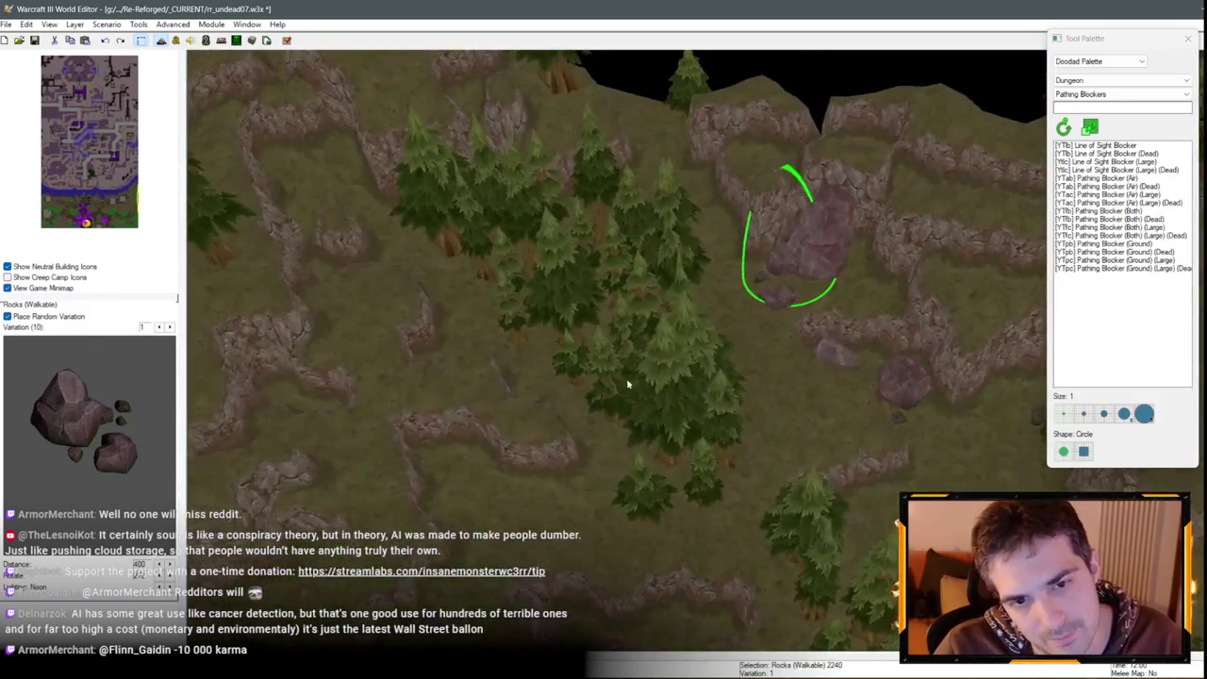
key("ctrl+v")
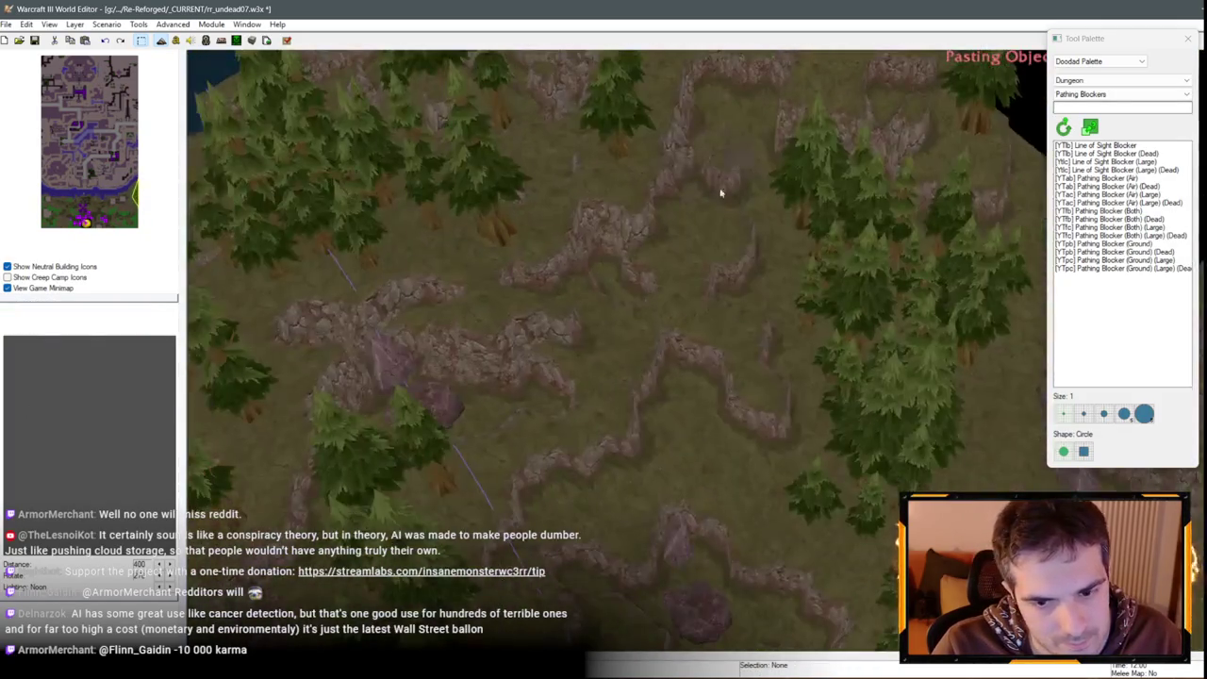
left_click(652, 394)
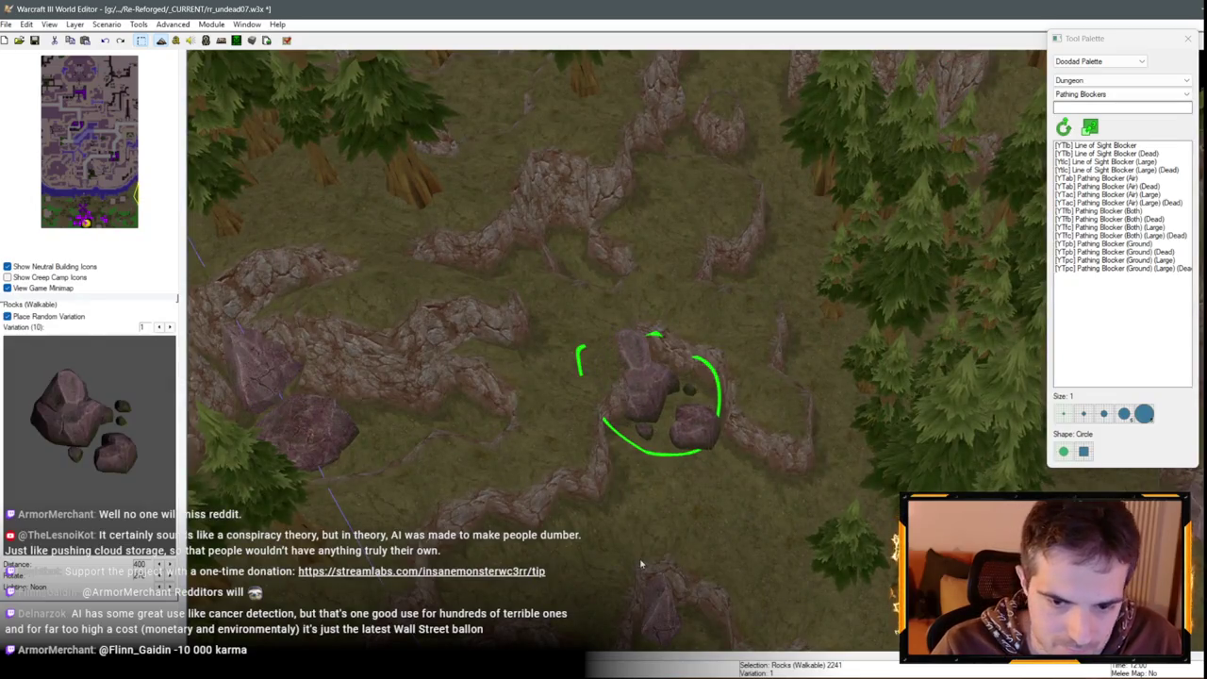
Paste a rock copy on the ridge near the coastline
key("Down")
key("Left")
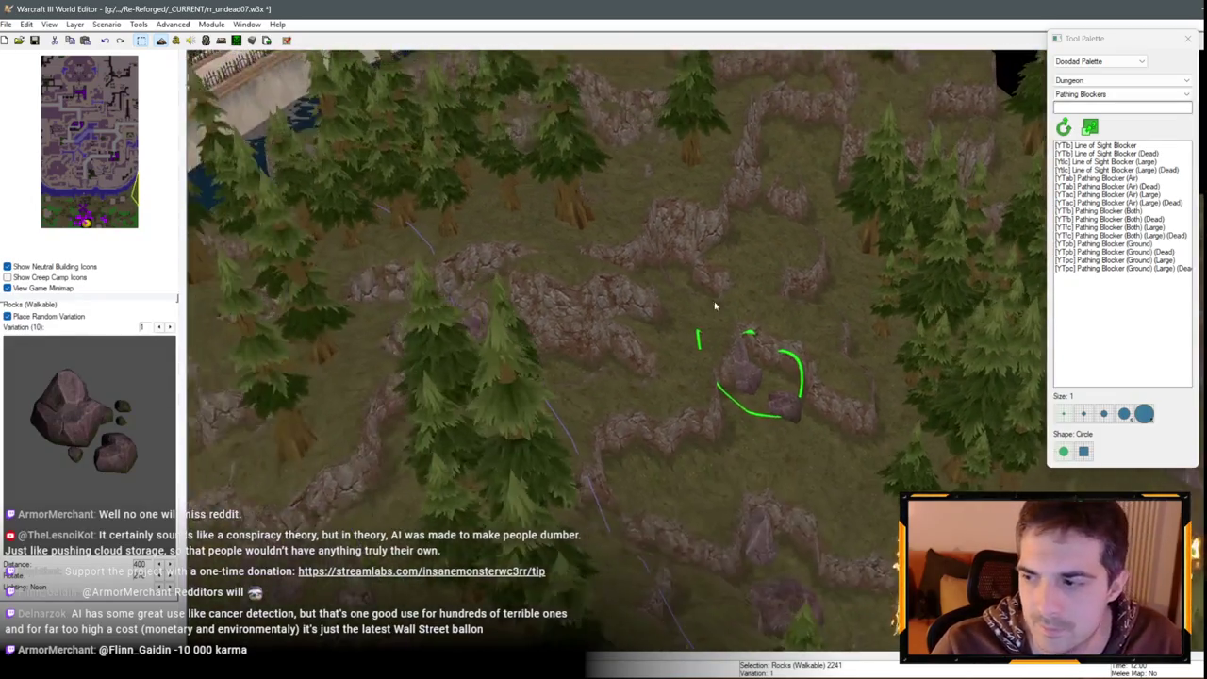
key("ctrl+v")
key("Right")
key("Right")
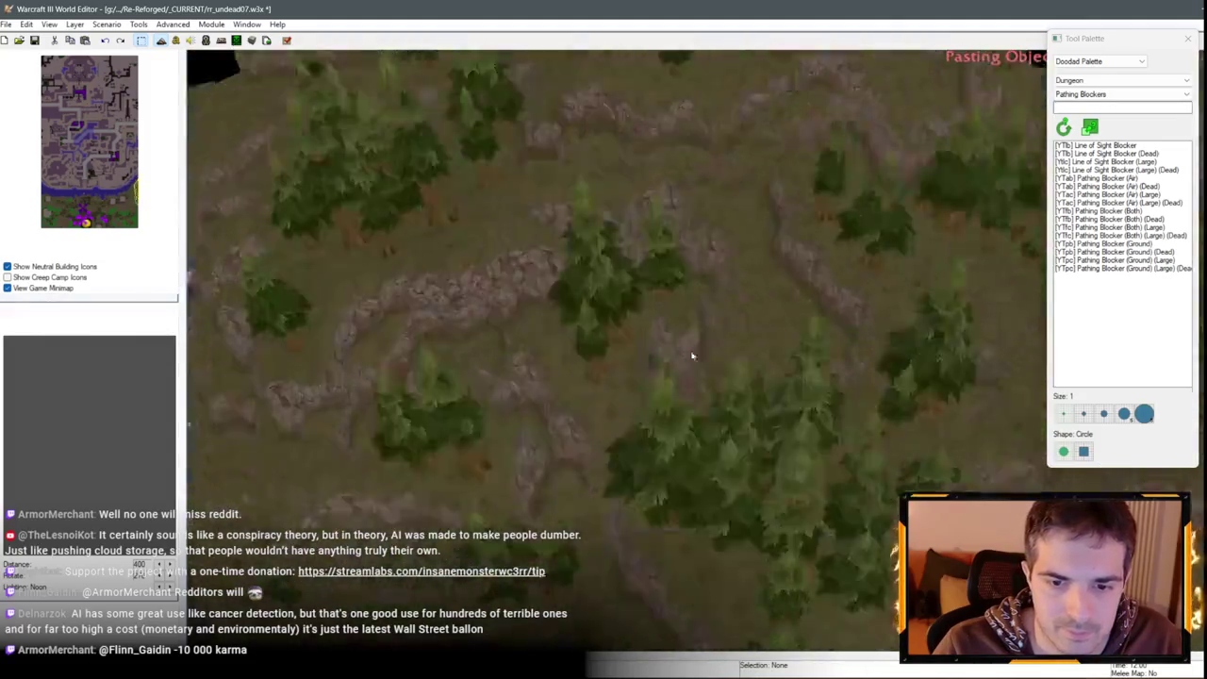
key("Down")
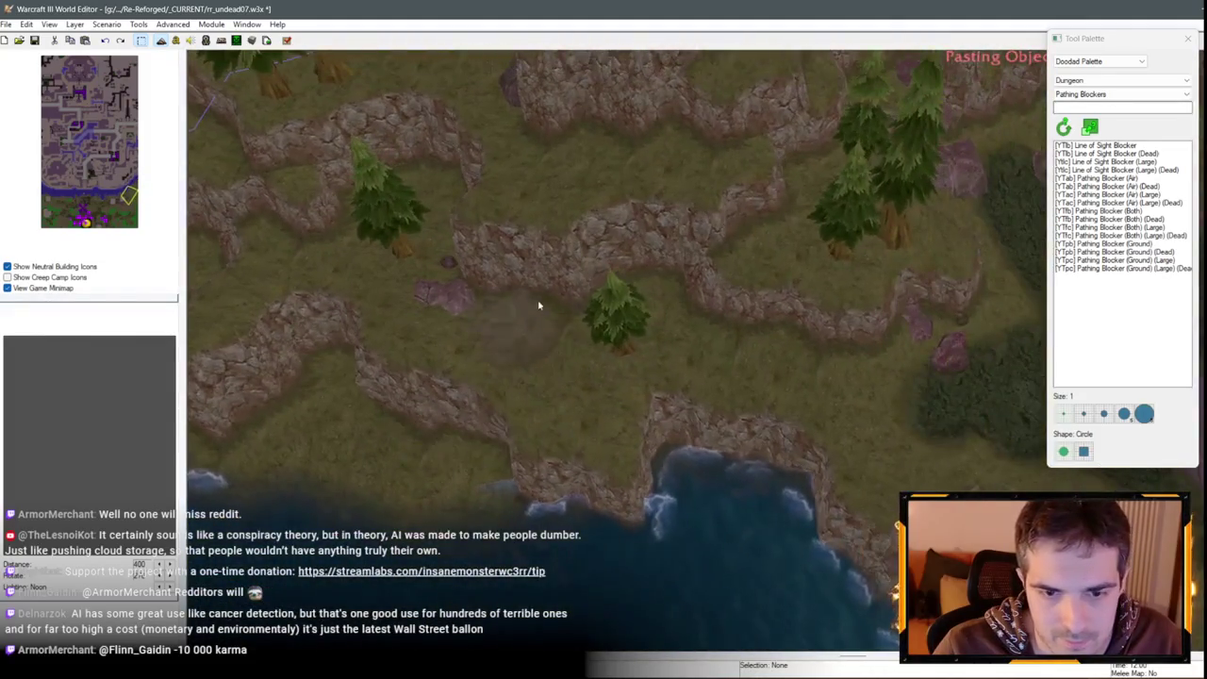
left_click(538, 304)
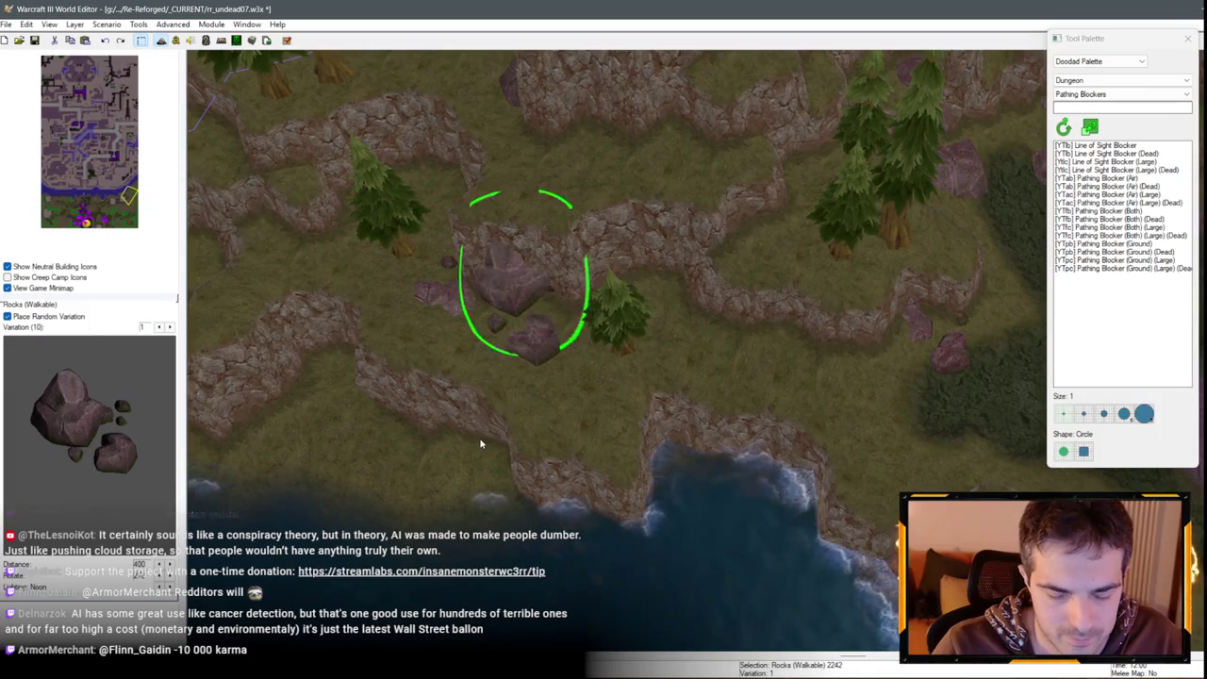
Paste another rock copy on the forest-edge ridge
key("Up")
key("Right")
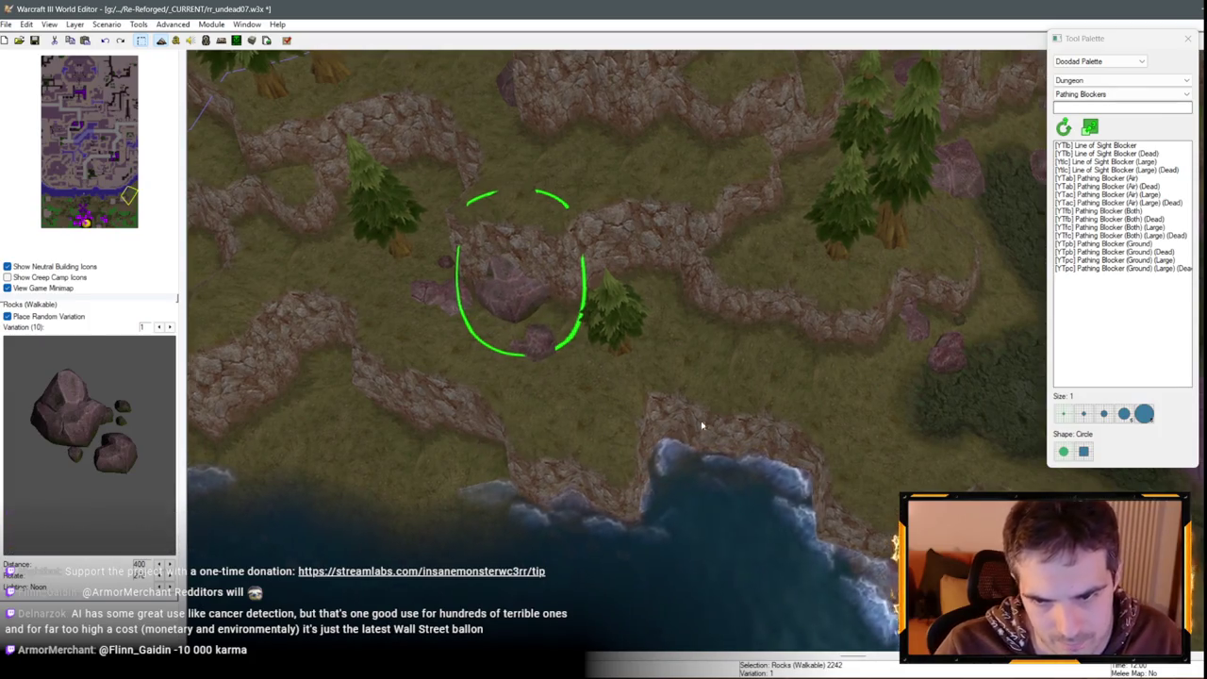
key("ctrl+v")
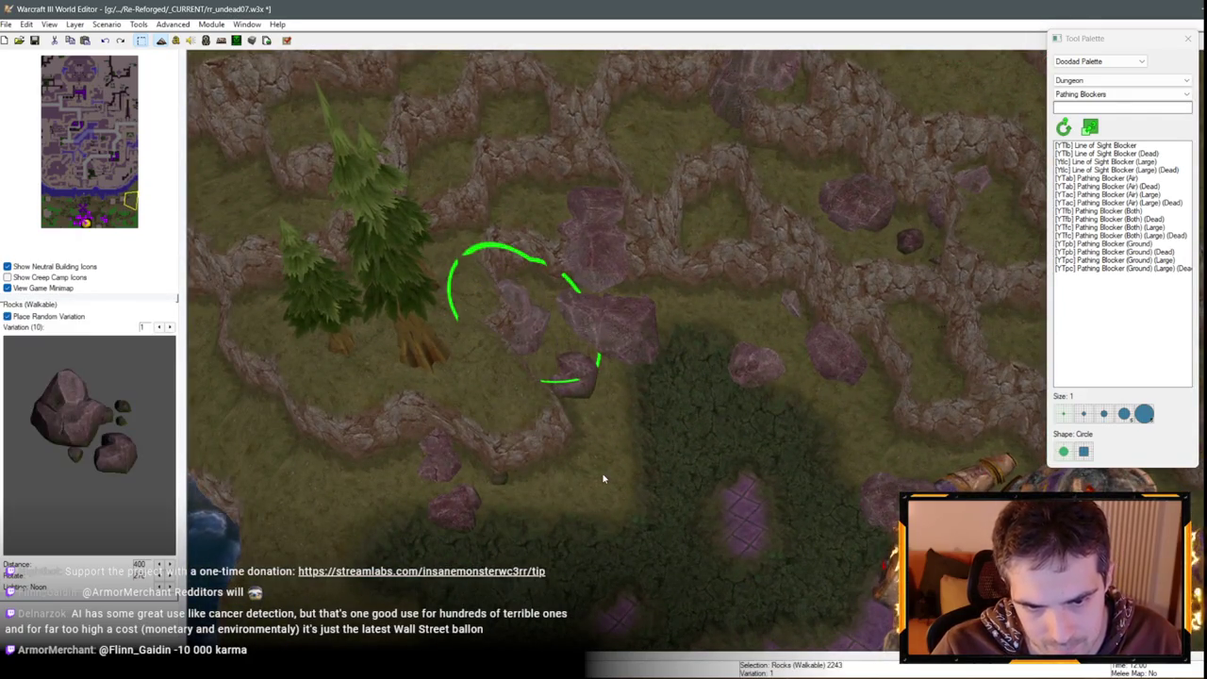
key("Up")
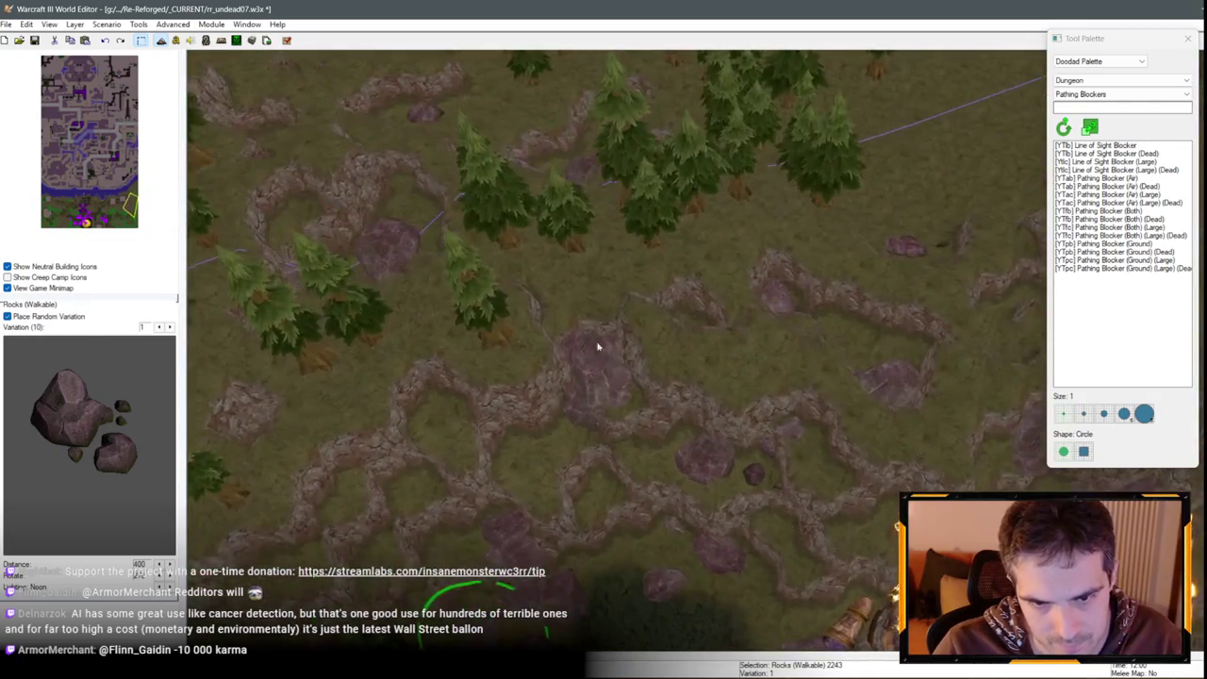
key("ctrl+v")
key("Up")
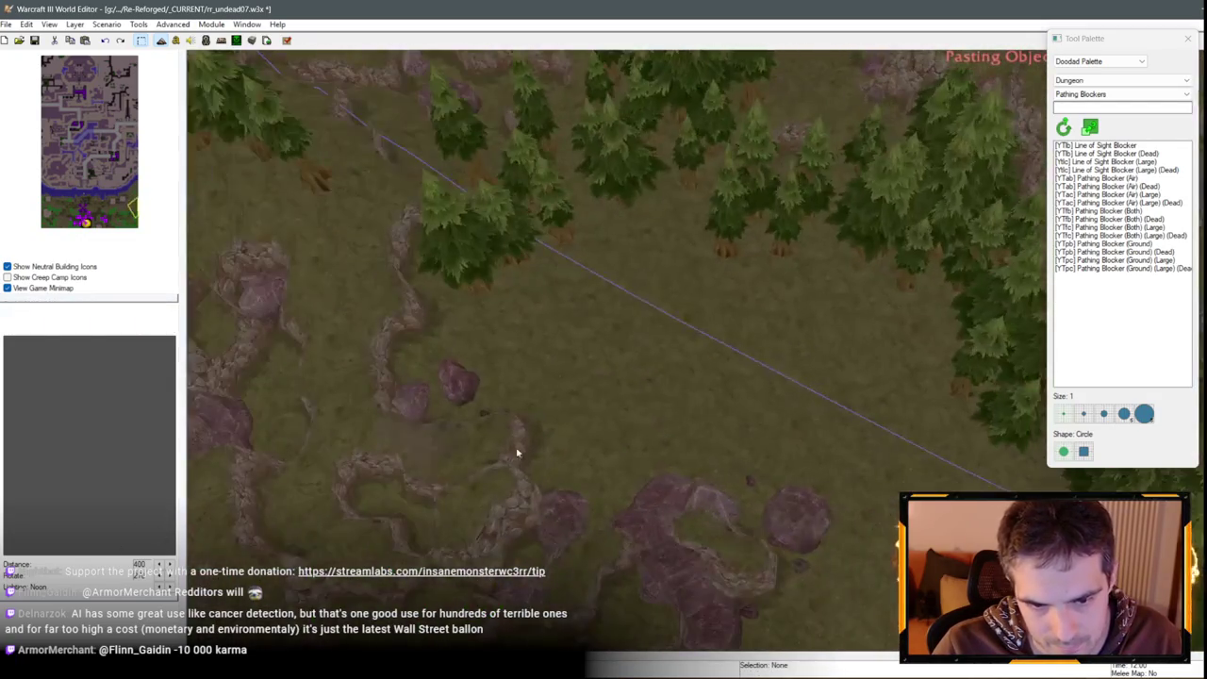
left_click(599, 514)
Bring the newest rock back into view and open its properties
scroll(688, 481, "down", 2)
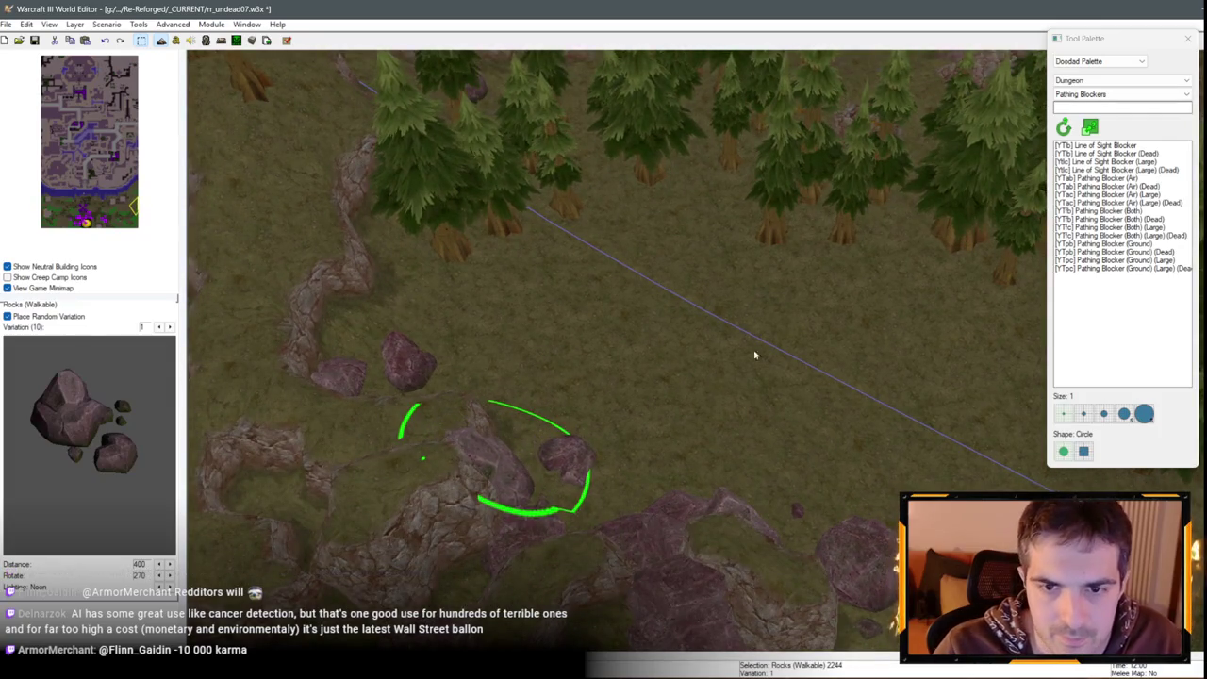
key("Up")
key("Down")
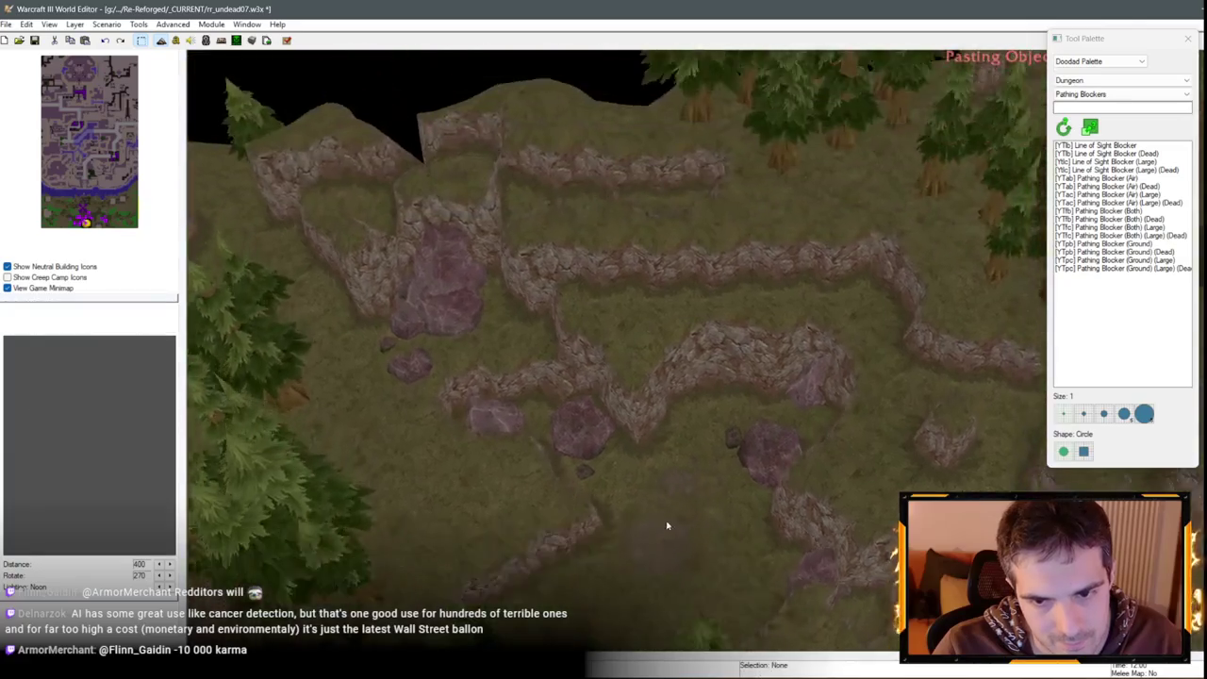
scroll(714, 504, "up", 2)
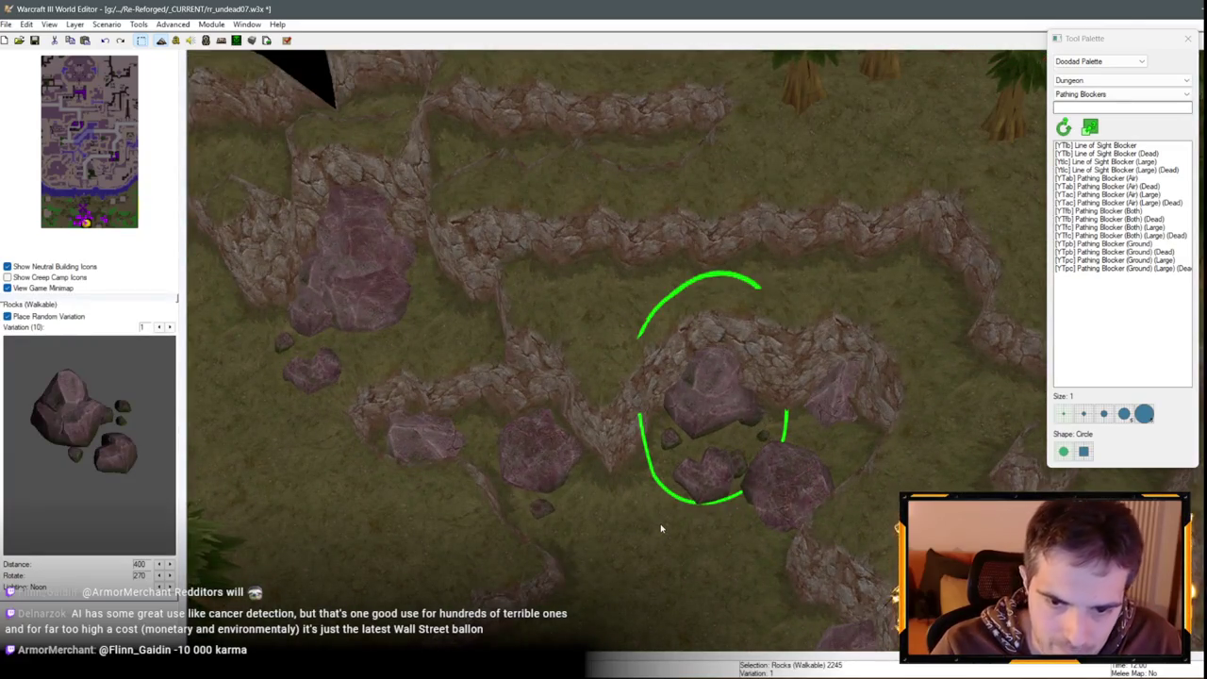
scroll(660, 528, "down", 5)
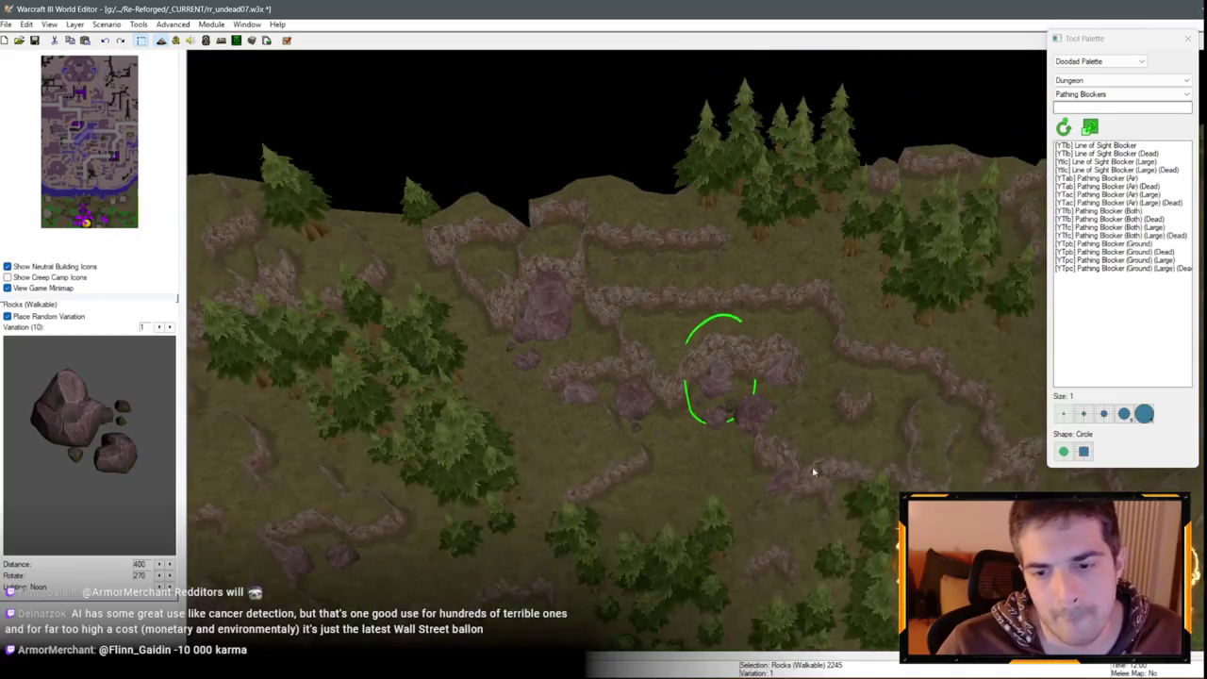
scroll(722, 480, "up", 3)
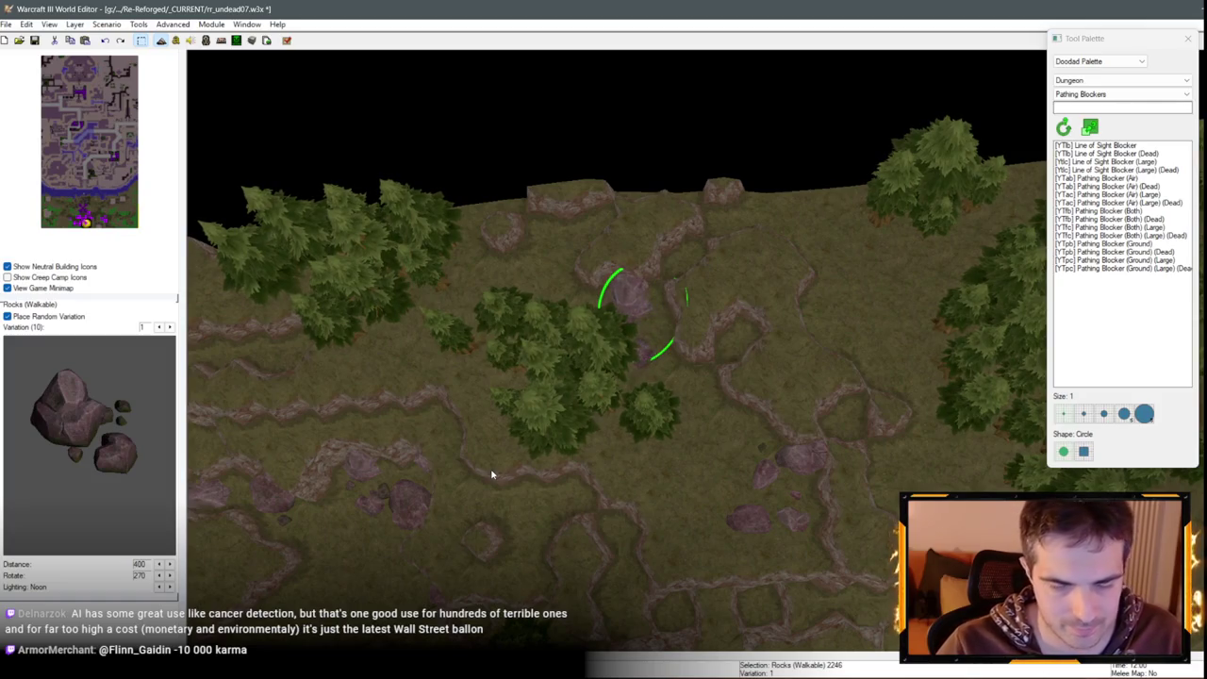
double_click(684, 387)
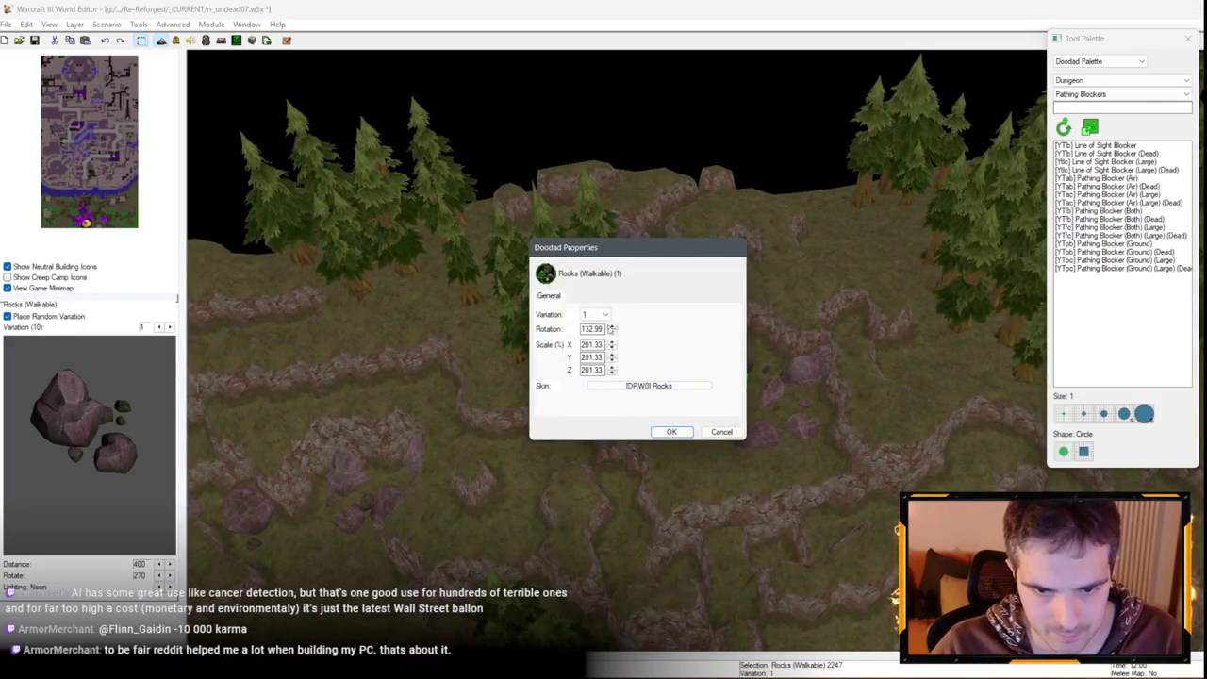
Switch the rock to variation 3 and shift it up and to the right
left_click(590, 349)
key("Return")
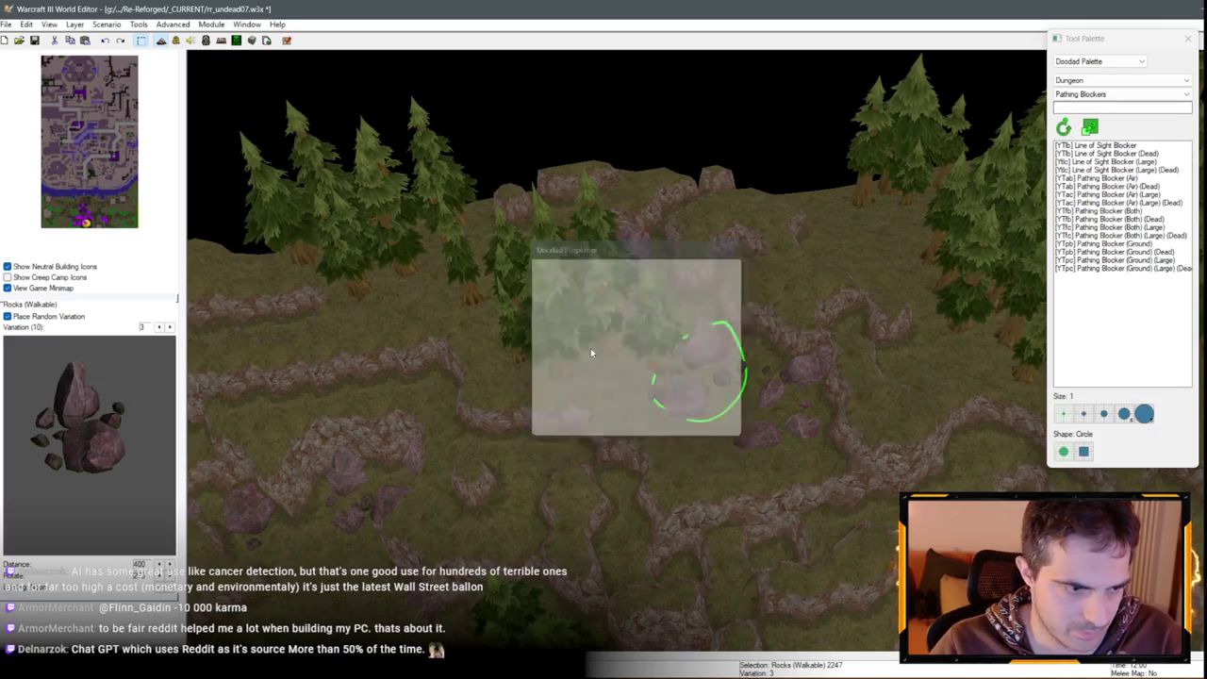
left_click_drag(678, 444, 728, 358)
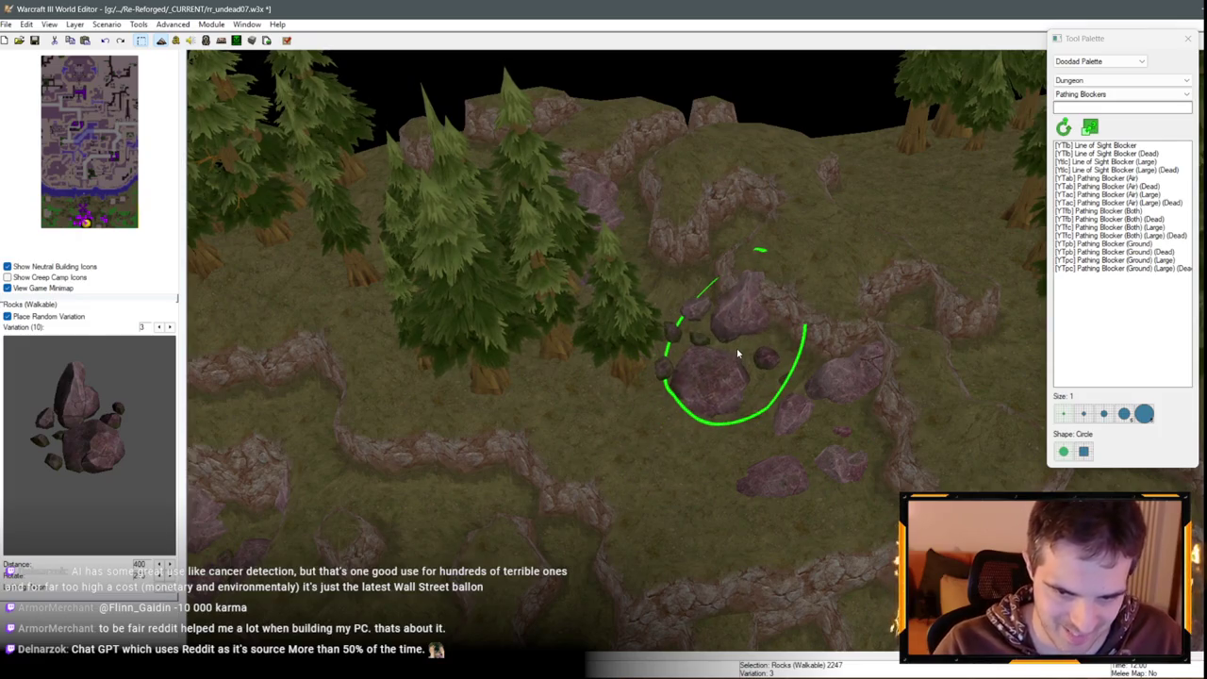
mouse_move(736, 348)
left_mouse_down()
mouse_move(729, 283)
mouse_move(487, 302)
mouse_move(532, 441)
mouse_move(647, 318)
mouse_move(633, 392)
left_mouse_up()
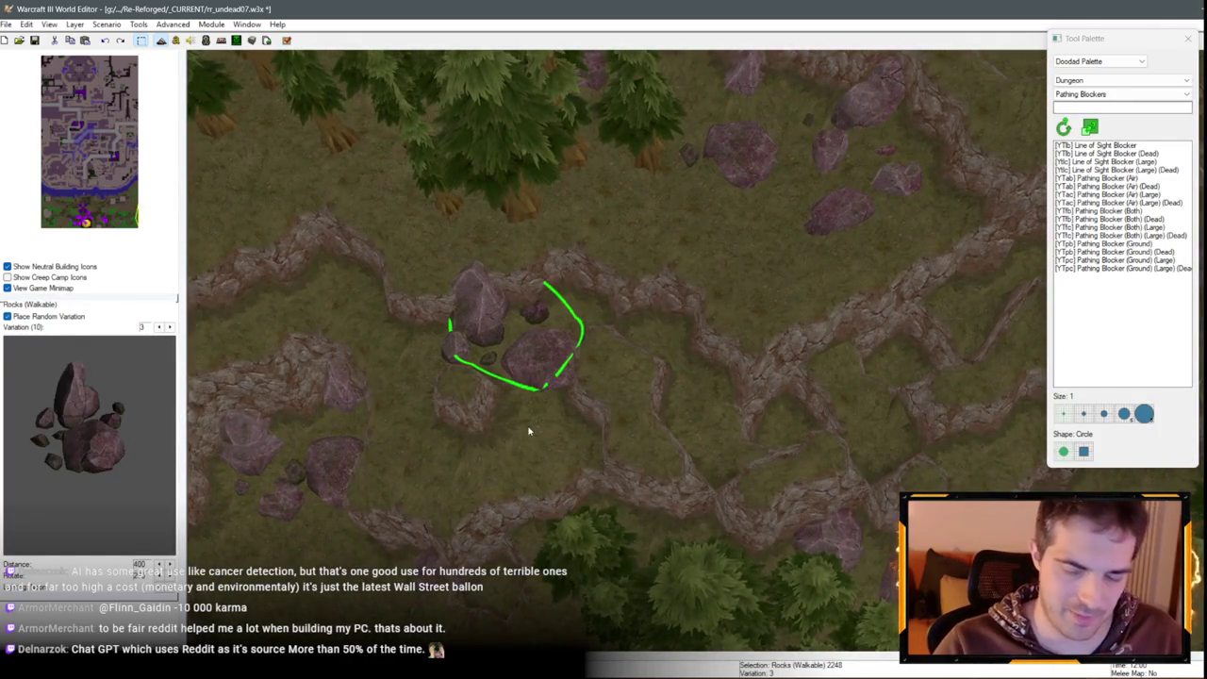
Paste another rock copy onto the ridge and bring up the tool palette list
key("Left")
key("Left")
key("Left")
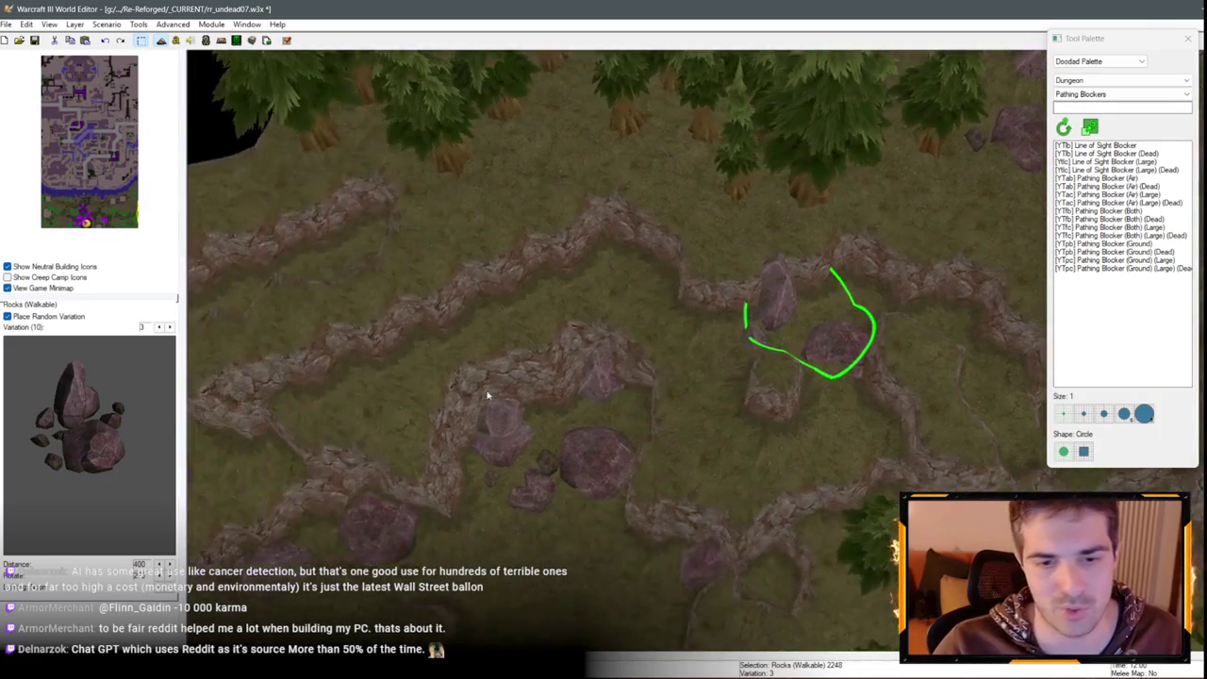
key("ctrl+v")
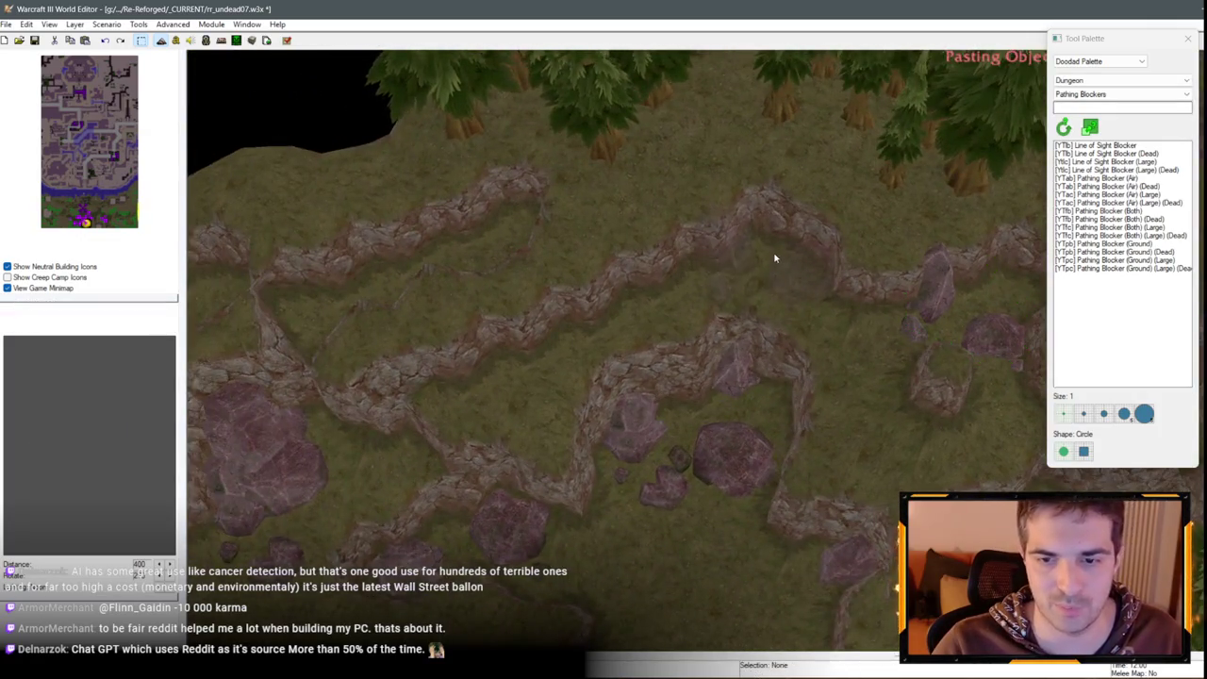
left_click(774, 257)
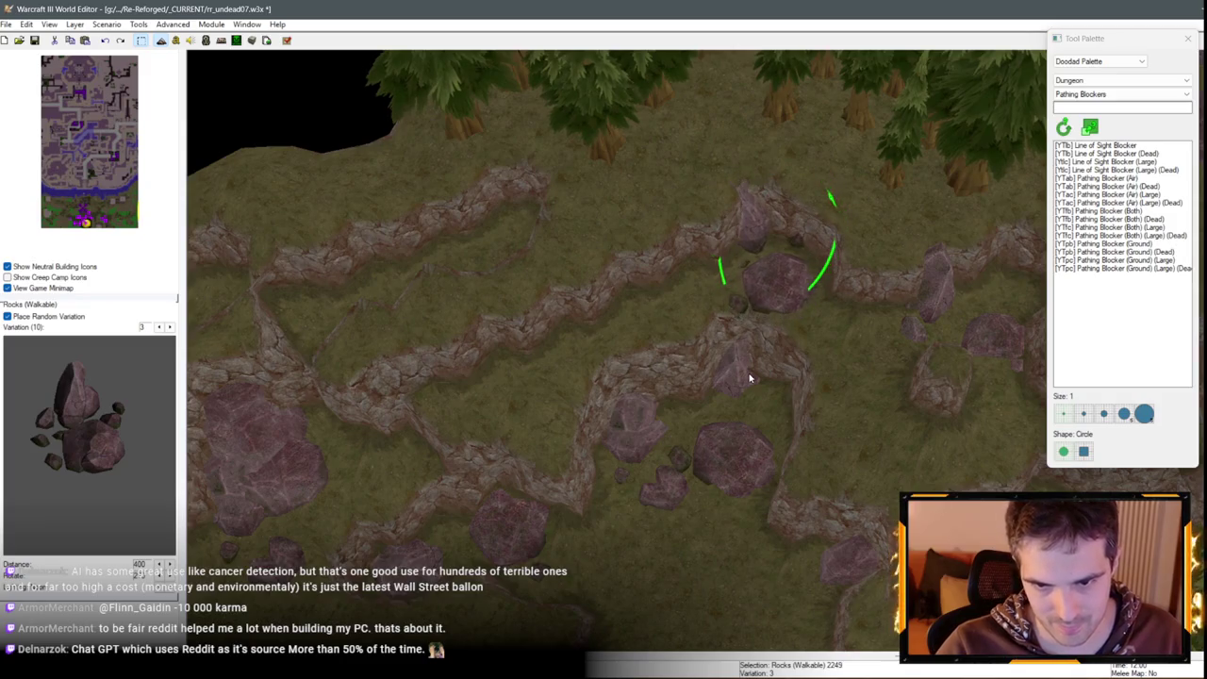
left_click(1099, 61)
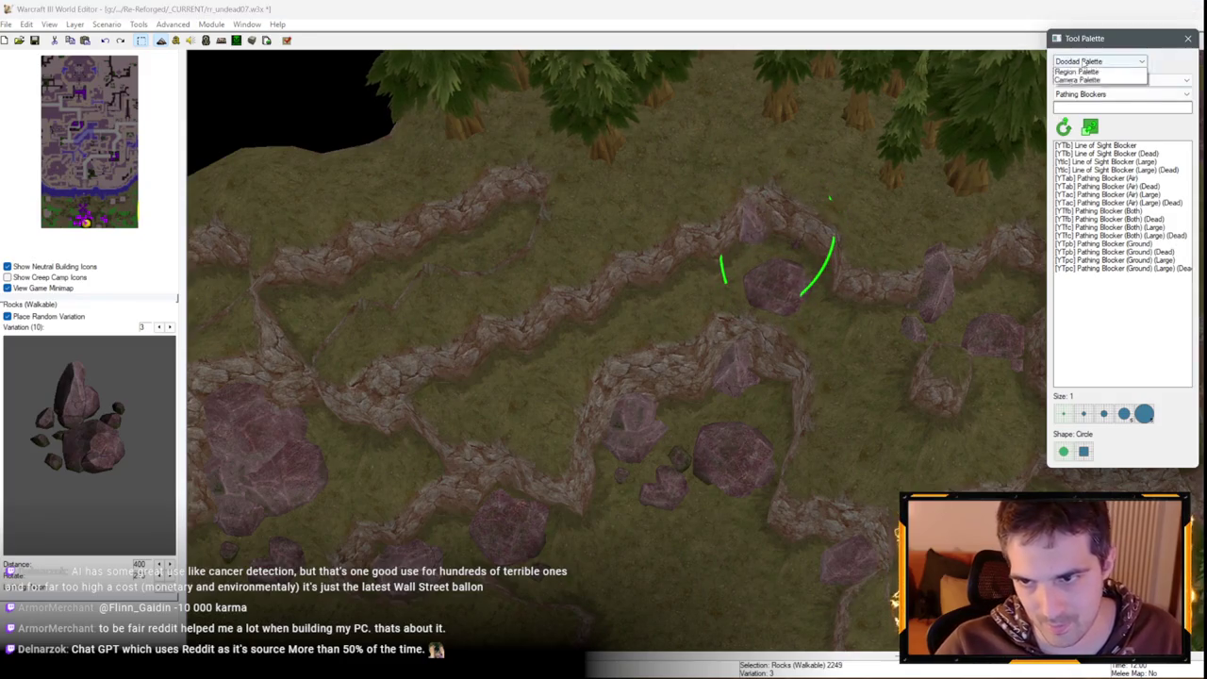
Briefly pick Dirt Cliffs in the Terrain Palette, then return to object selection
left_click(1084, 73)
left_click(1100, 262)
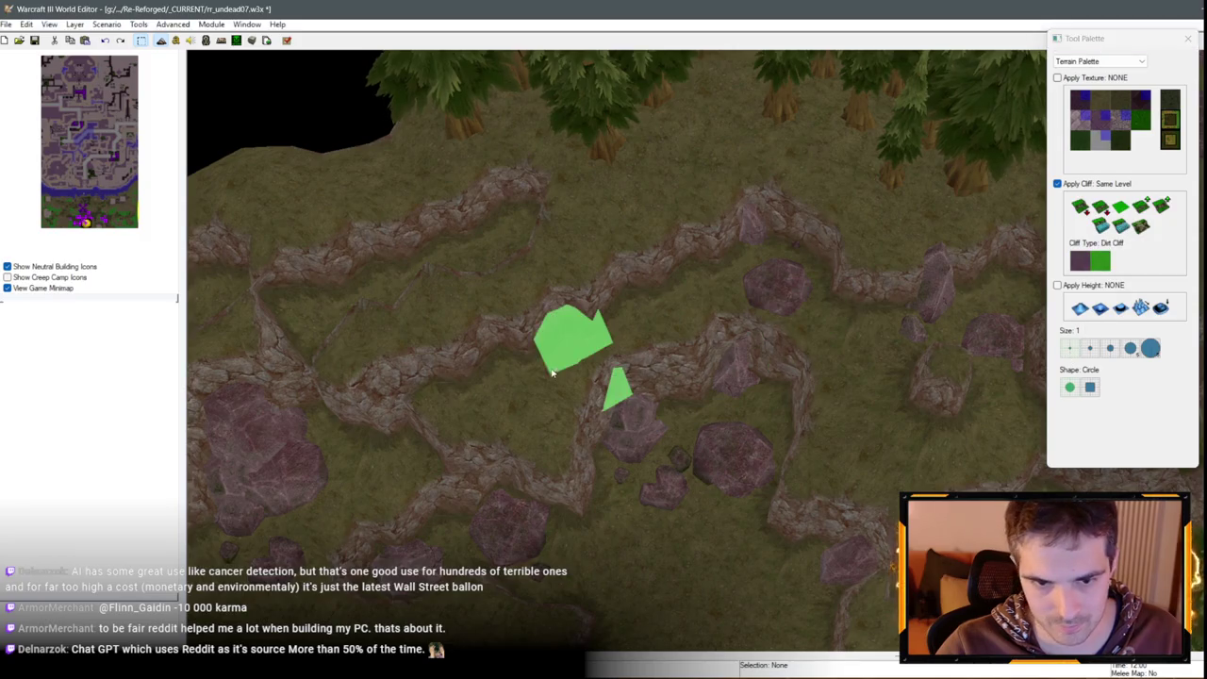
key("Up")
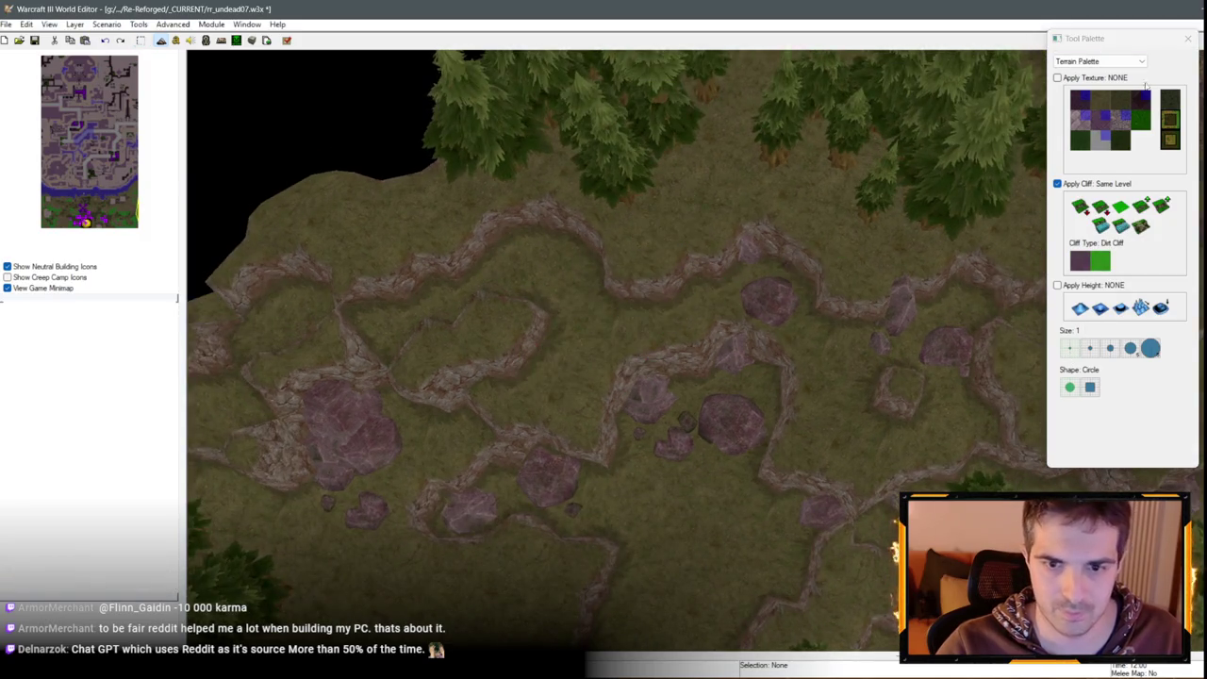
key("Escape")
left_click(1121, 62)
Reposition the upper-ridge rock and set it to variation 8
left_click_drag(741, 423, 550, 253)
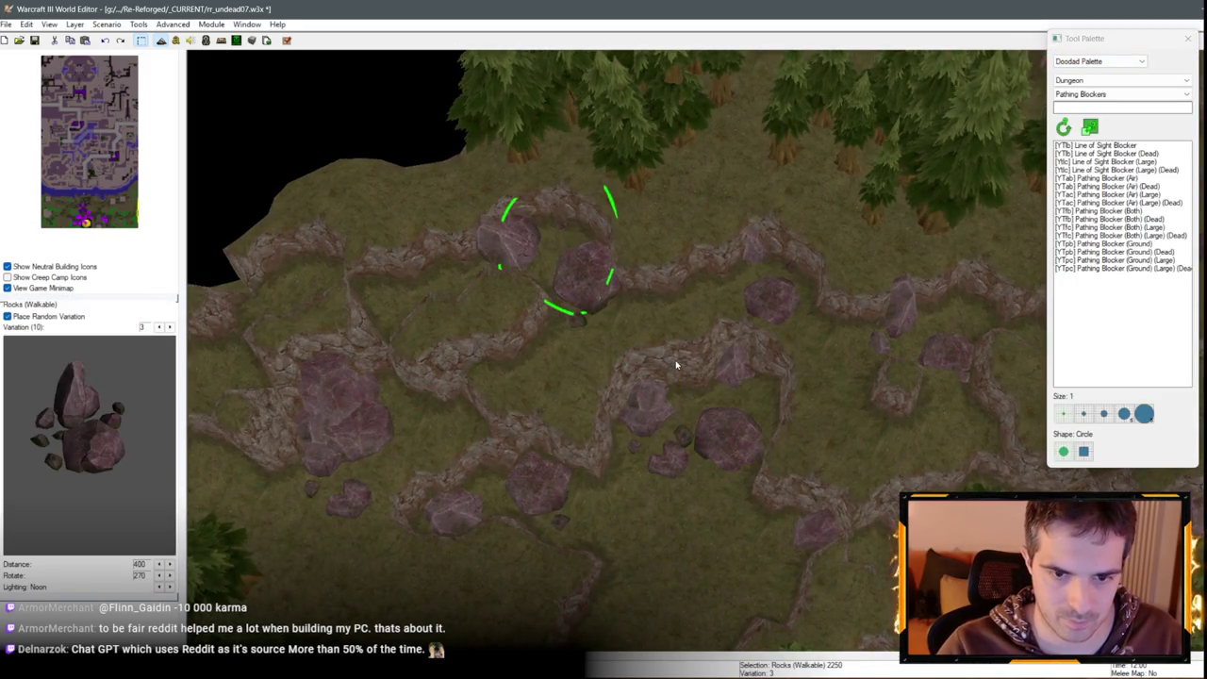
double_click(558, 285)
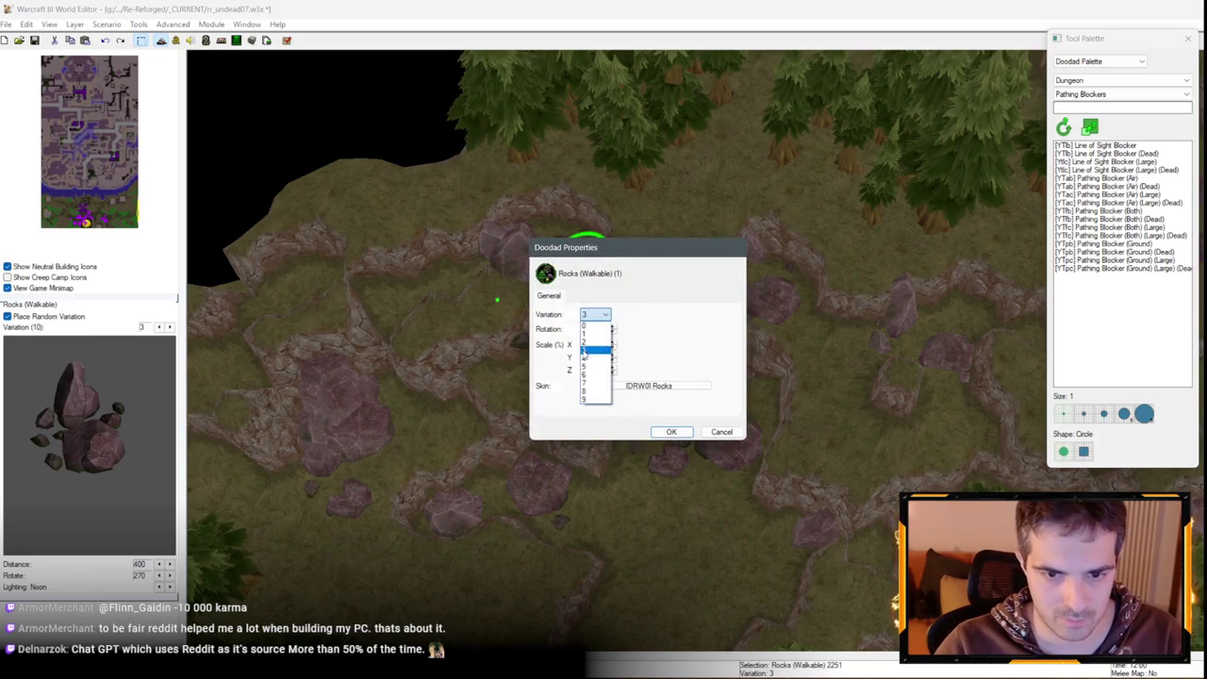
left_click(604, 397)
left_click(672, 431)
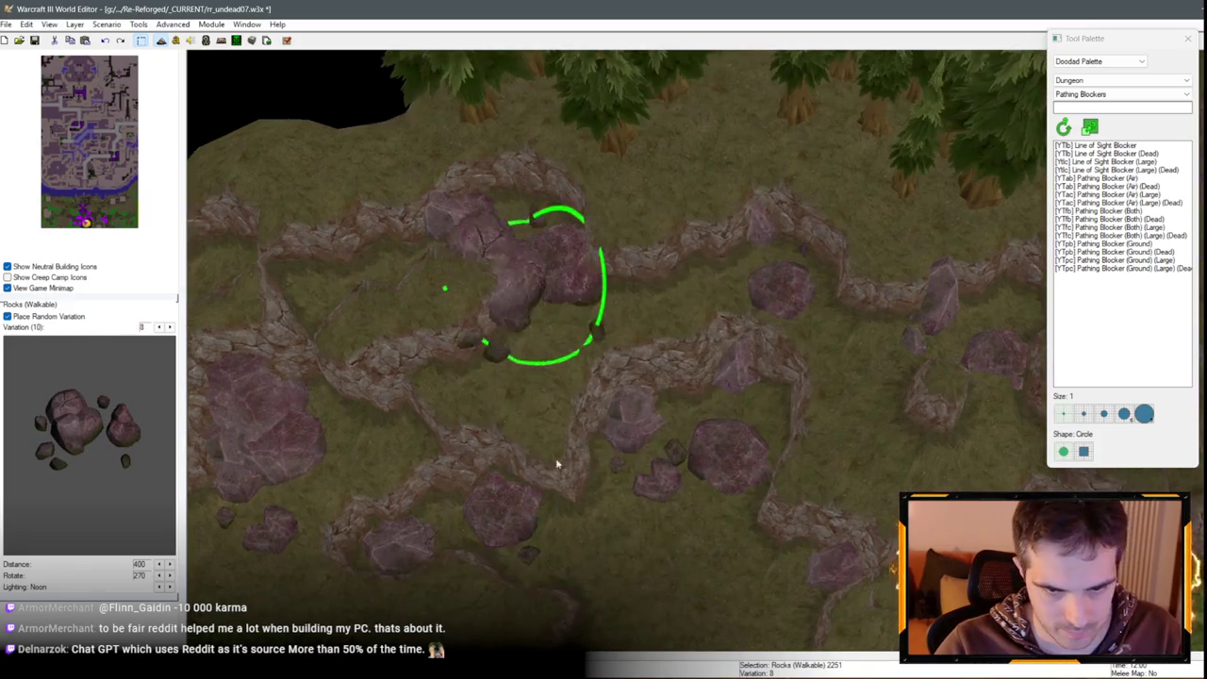
Nudge the neighbouring rock slightly down-right, then look north toward the Undead base
left_click_drag(509, 311, 514, 319)
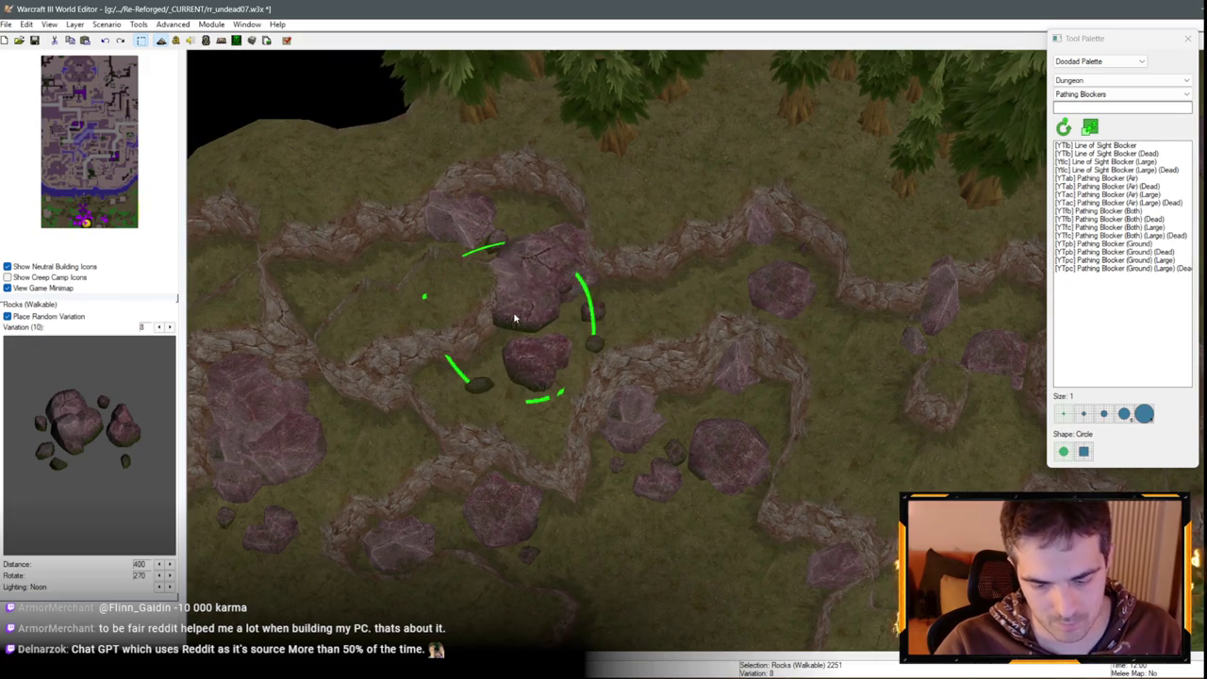
scroll(513, 319, "down", 6)
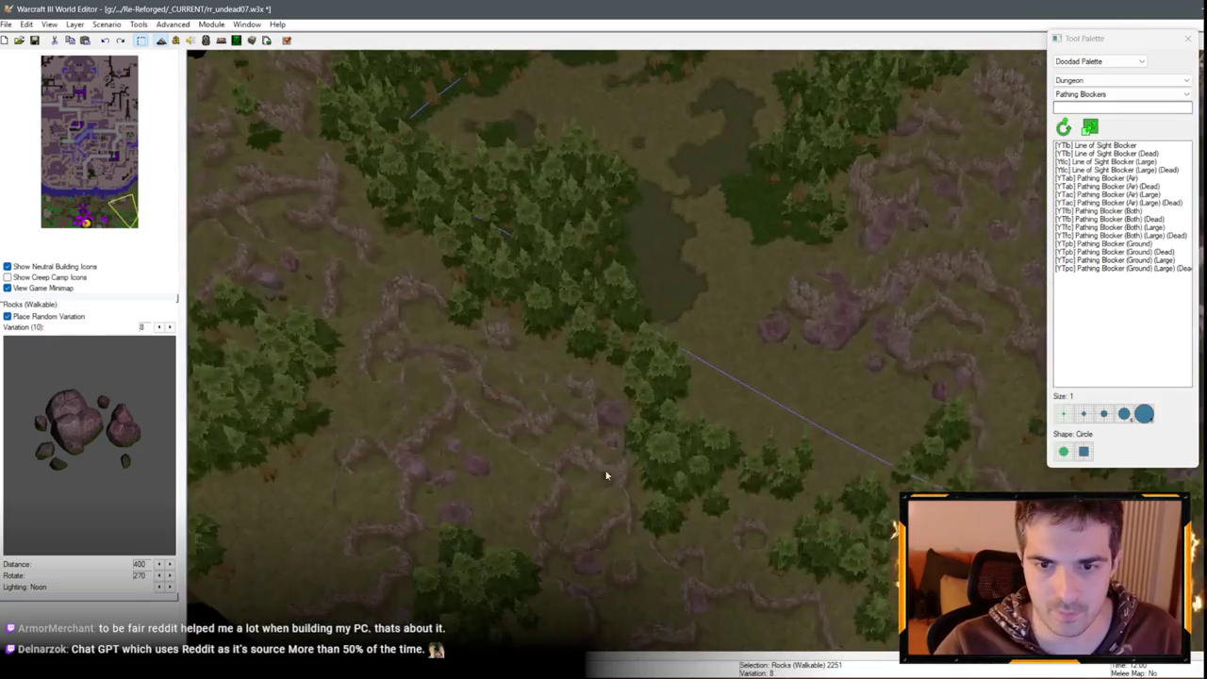
scroll(606, 476, "up", 5)
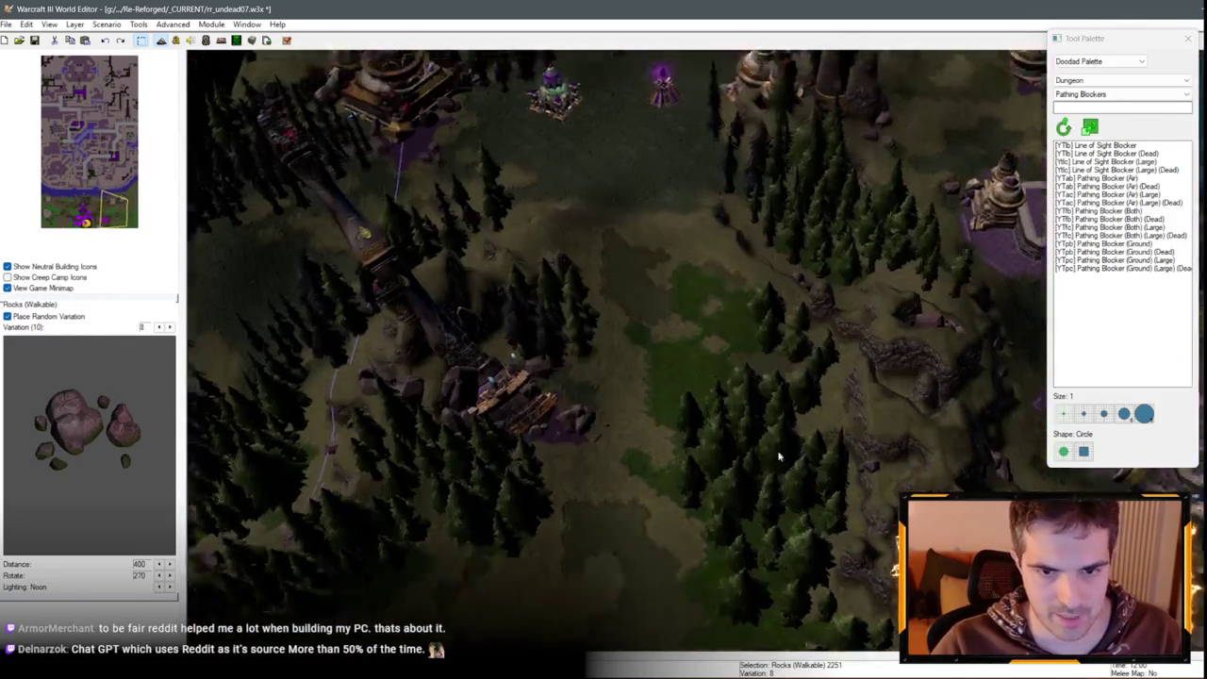
key("Up")
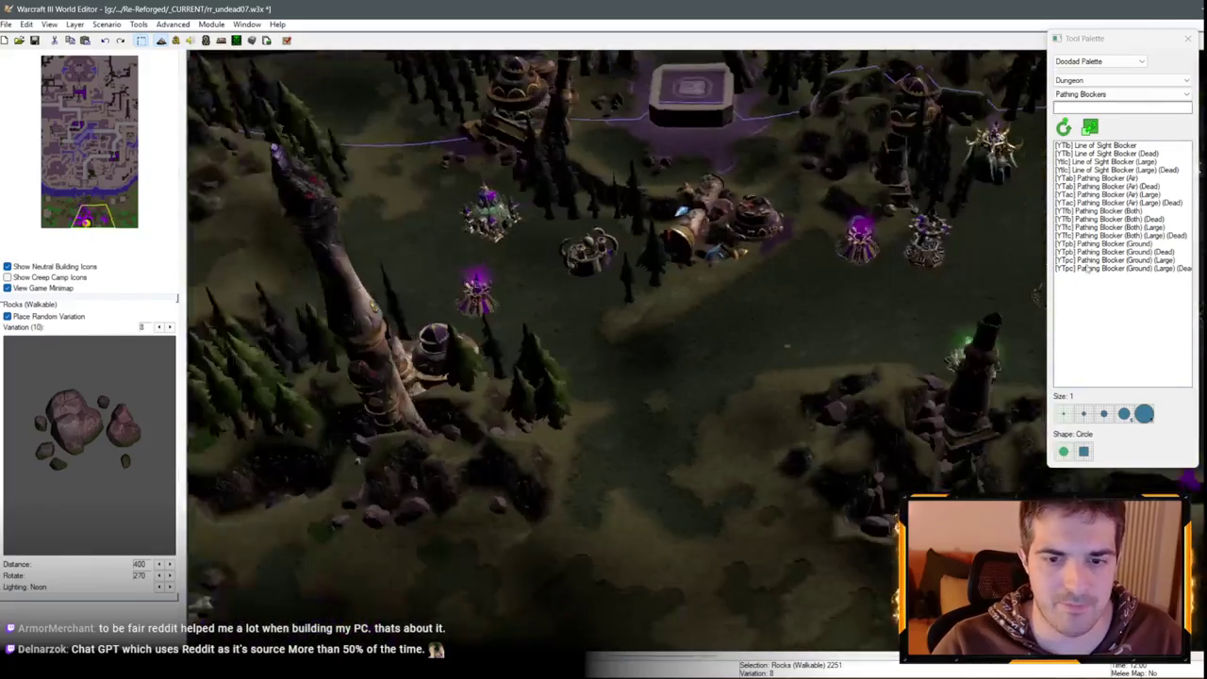
scroll(717, 283, "up", 4)
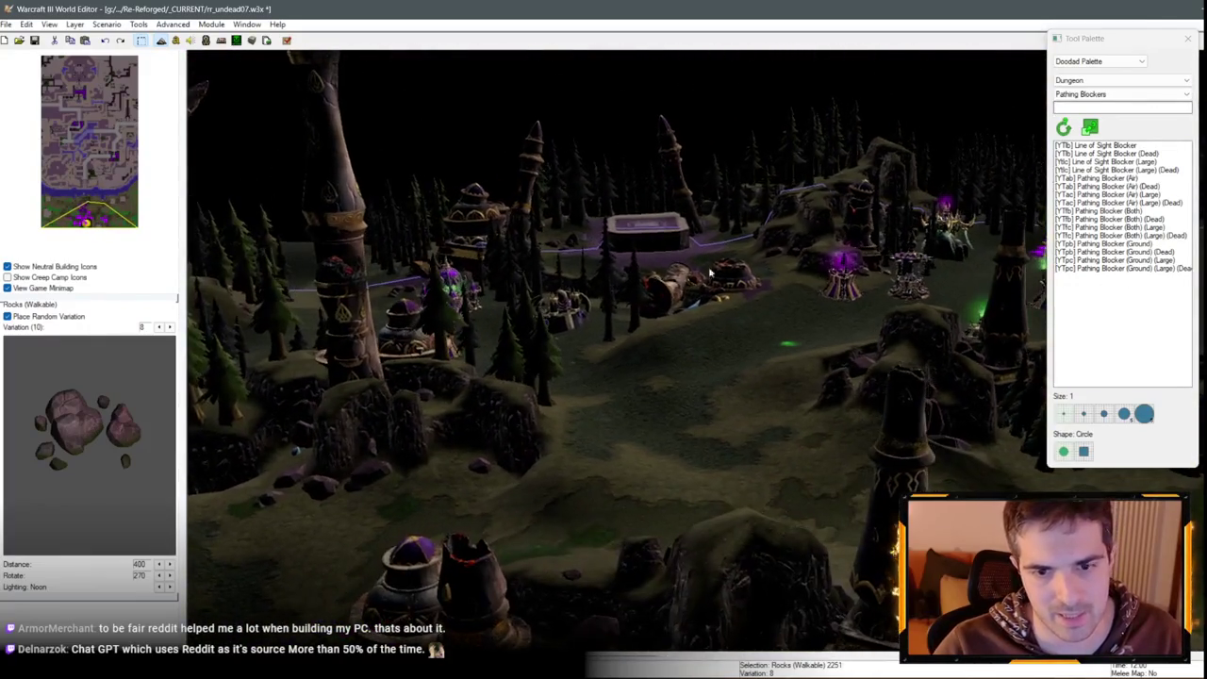
scroll(710, 272, "down", 4)
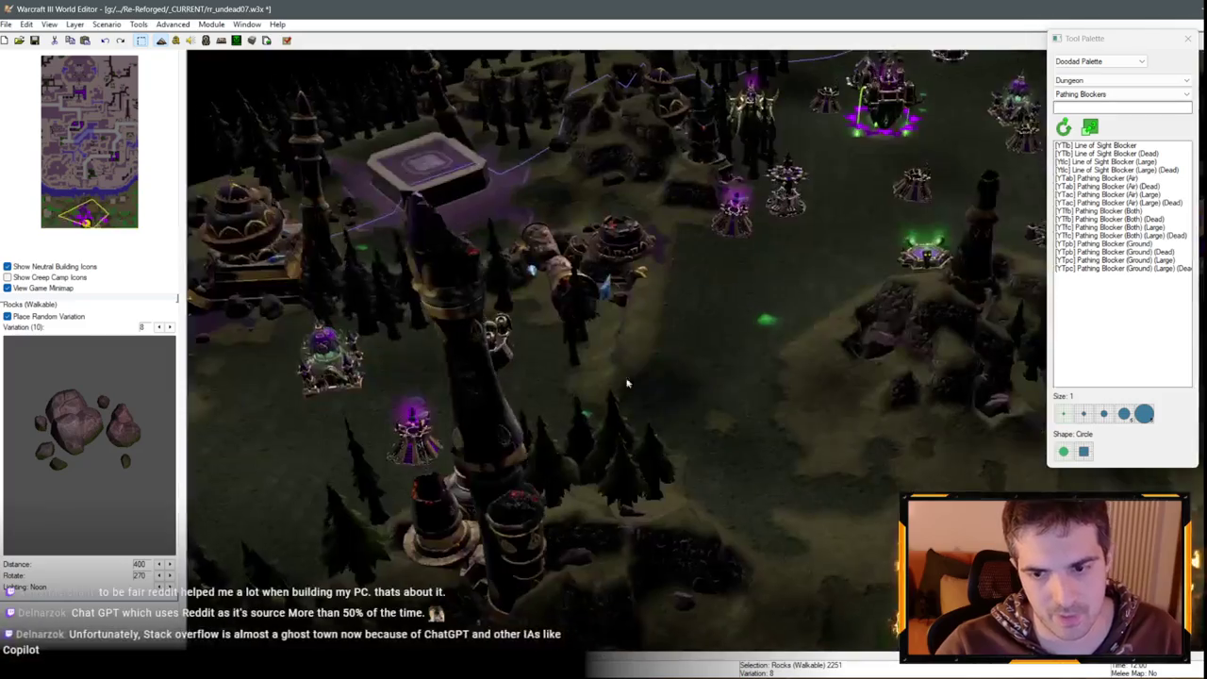
Pan south-west past the Undead city and forest to the coastline by the Undead towers
key("Up")
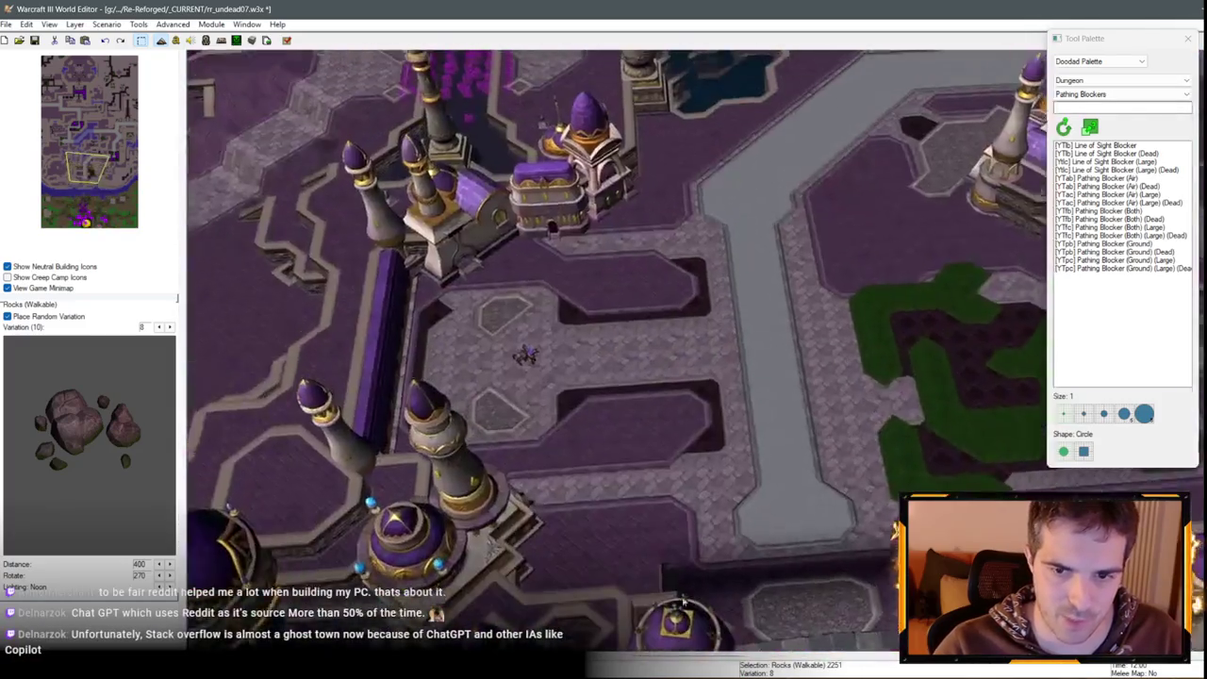
scroll(517, 251, "up", 4)
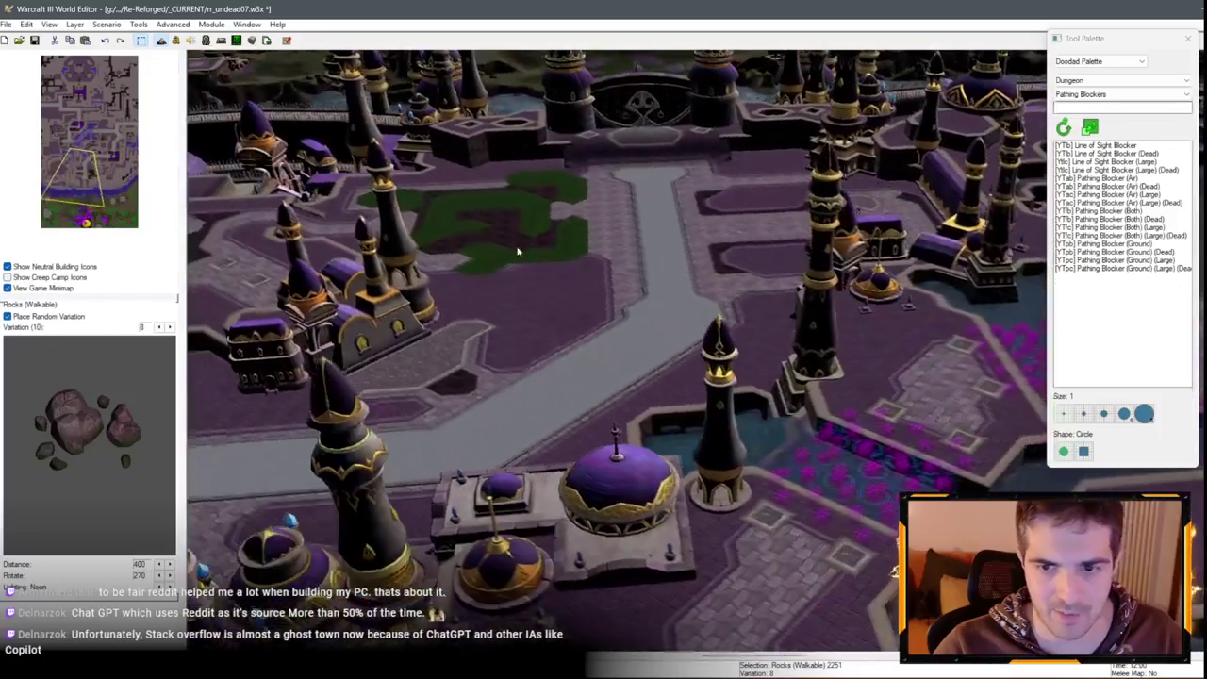
scroll(517, 251, "down", 4)
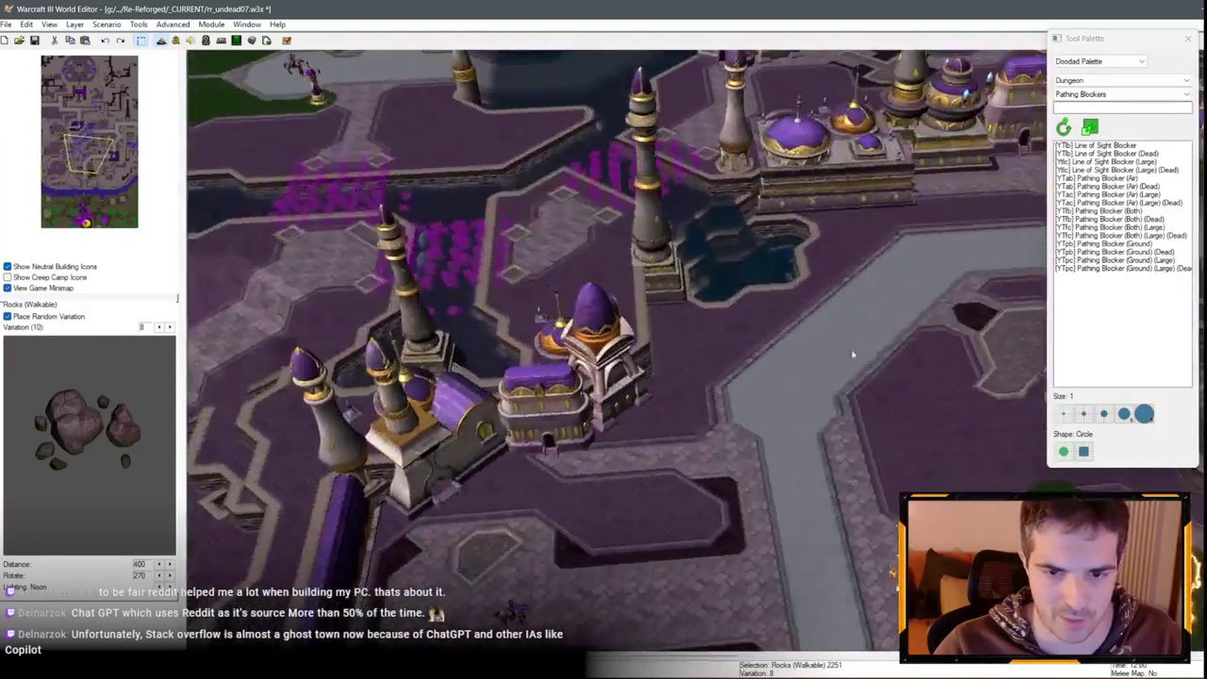
key("Down")
key("Left")
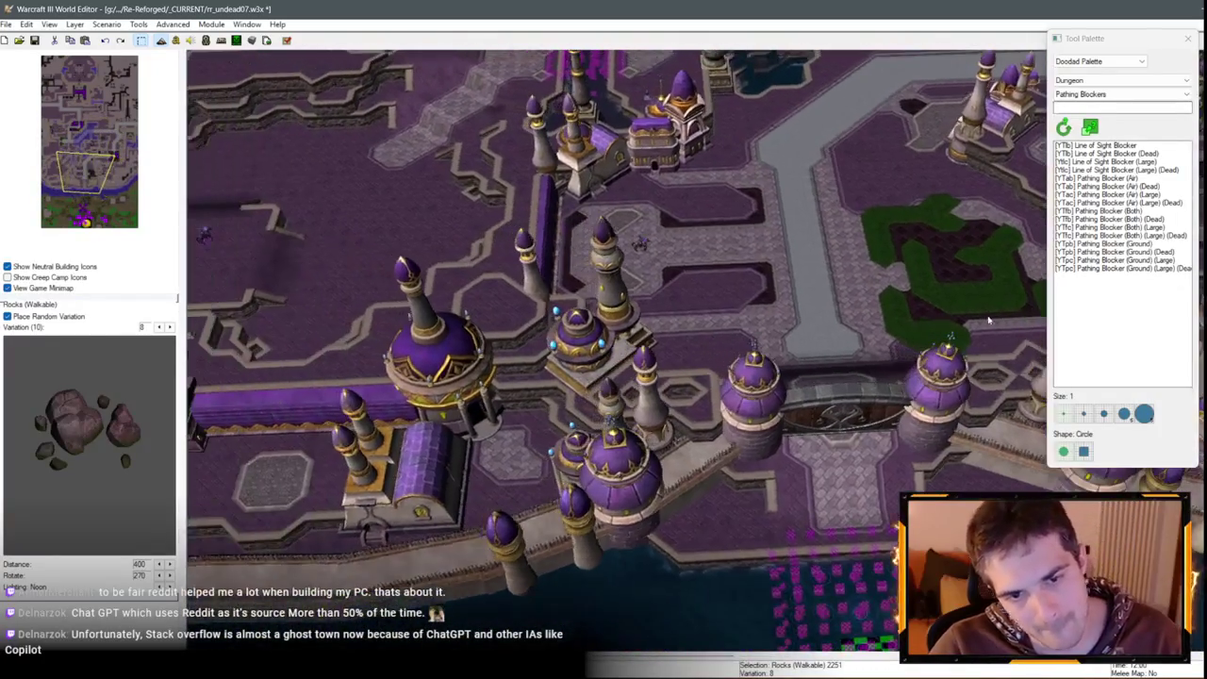
key("Down")
key("Left")
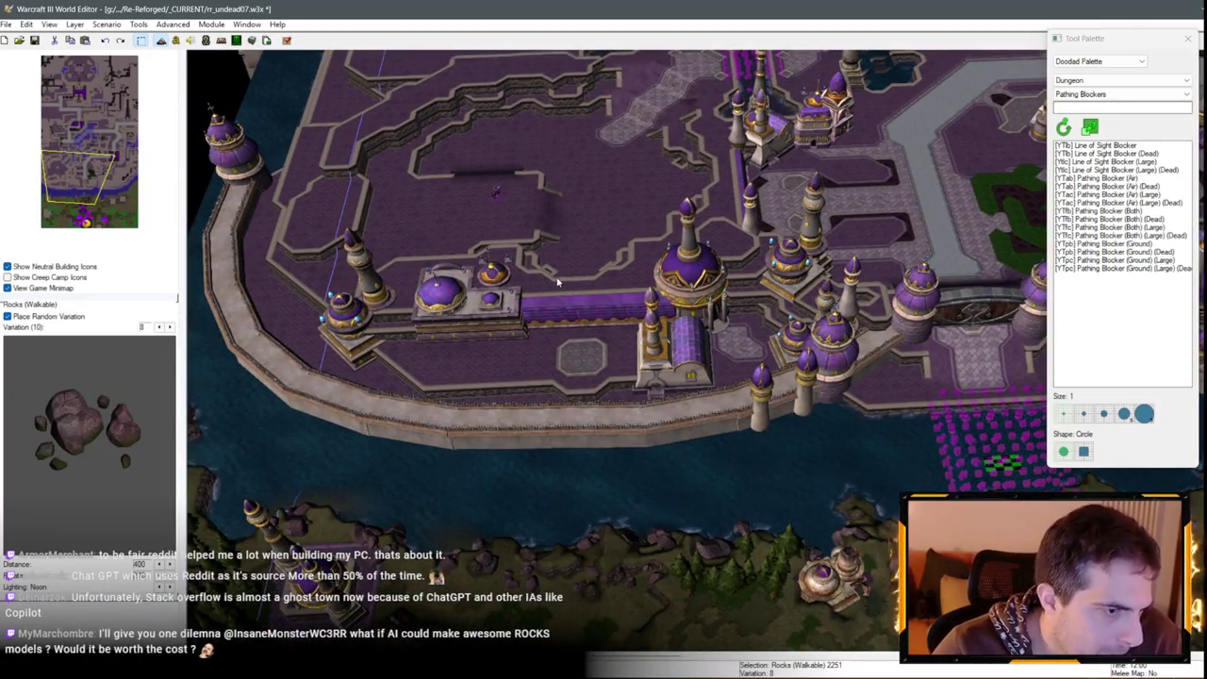
key("Down")
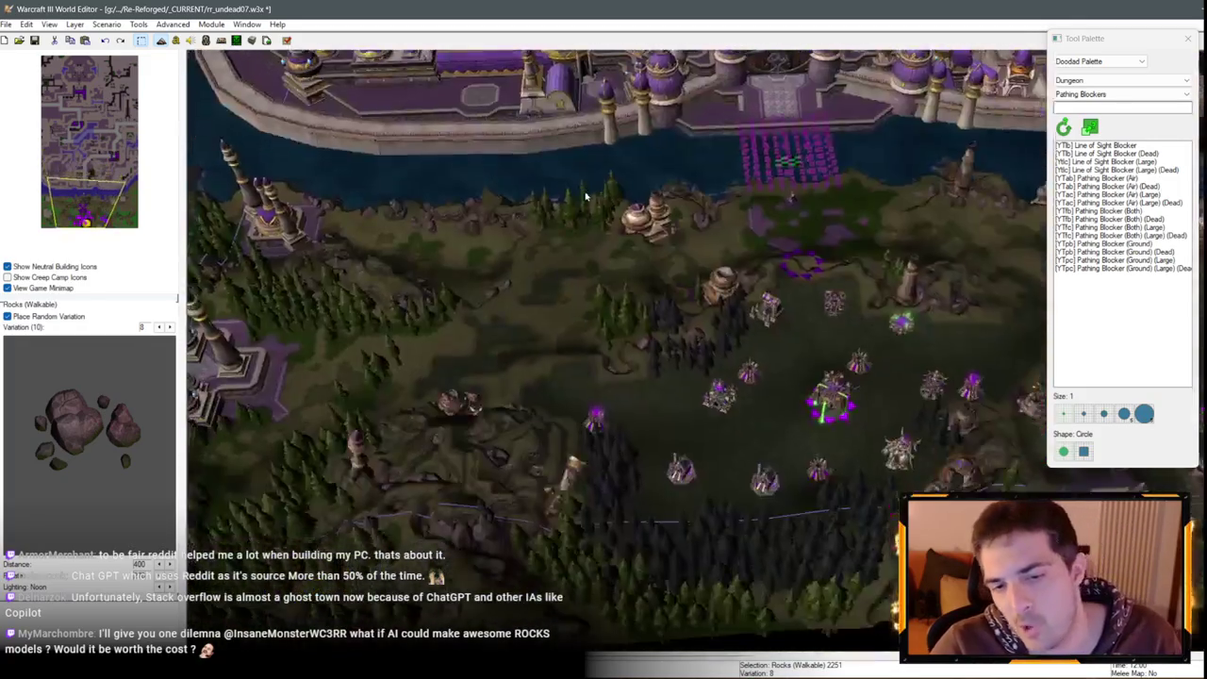
key("Down")
key("Left")
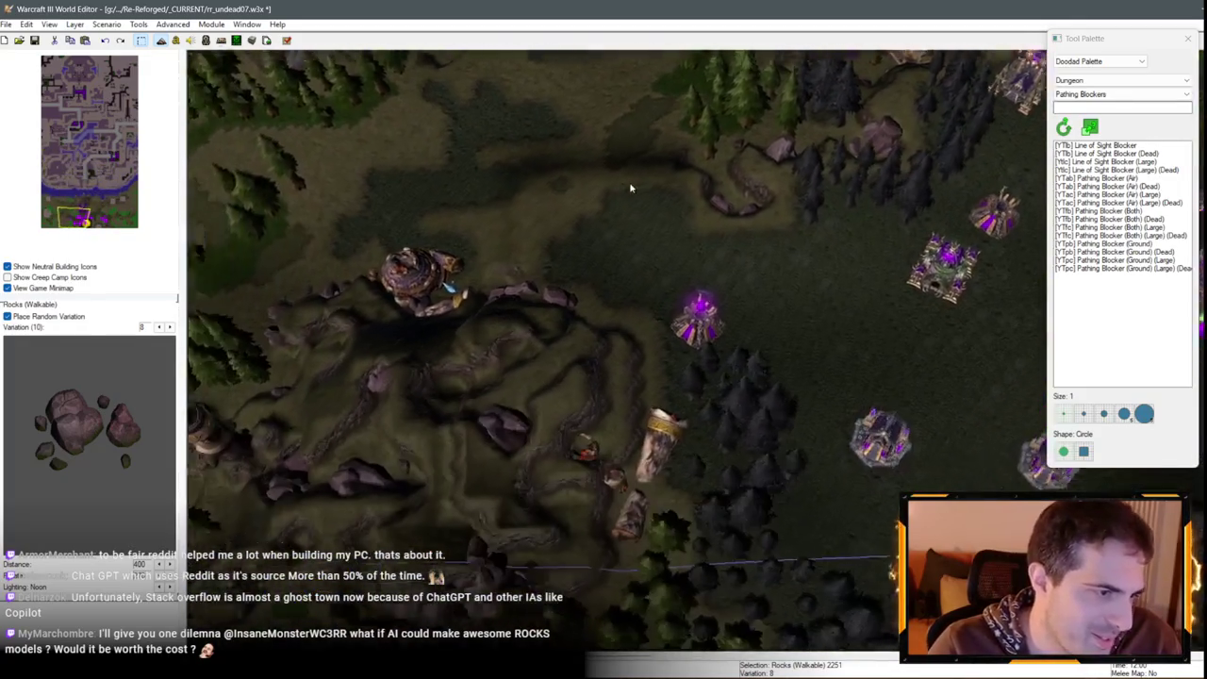
key("Left")
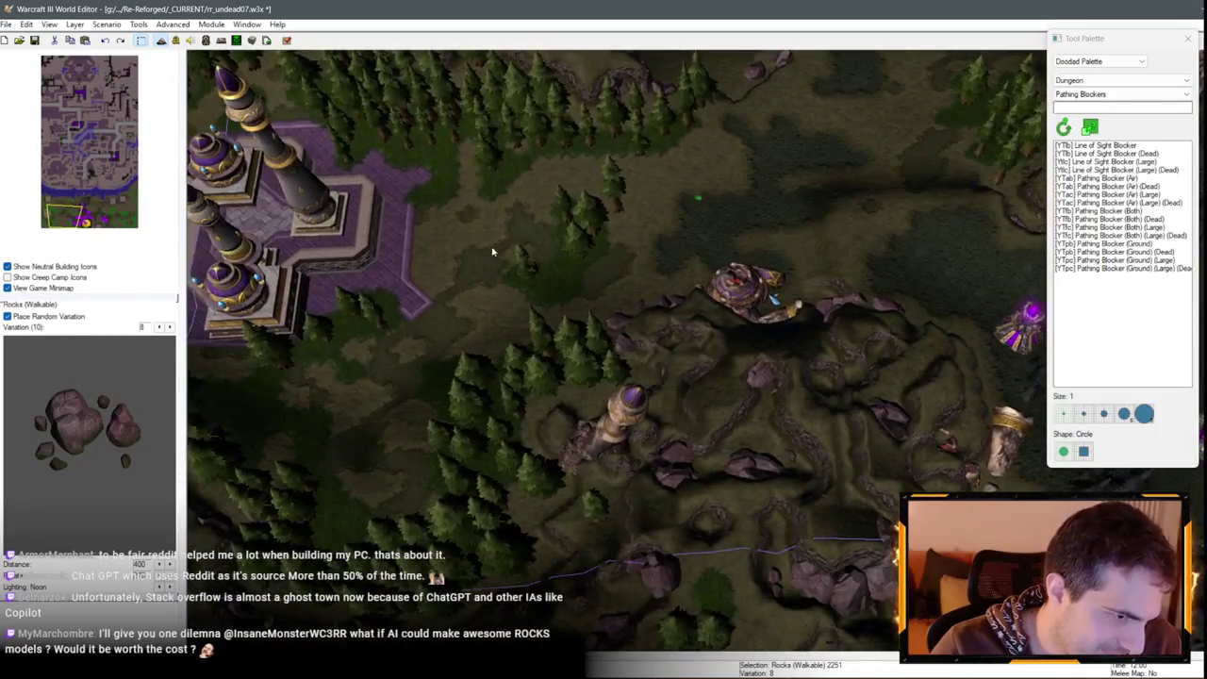
key("Left")
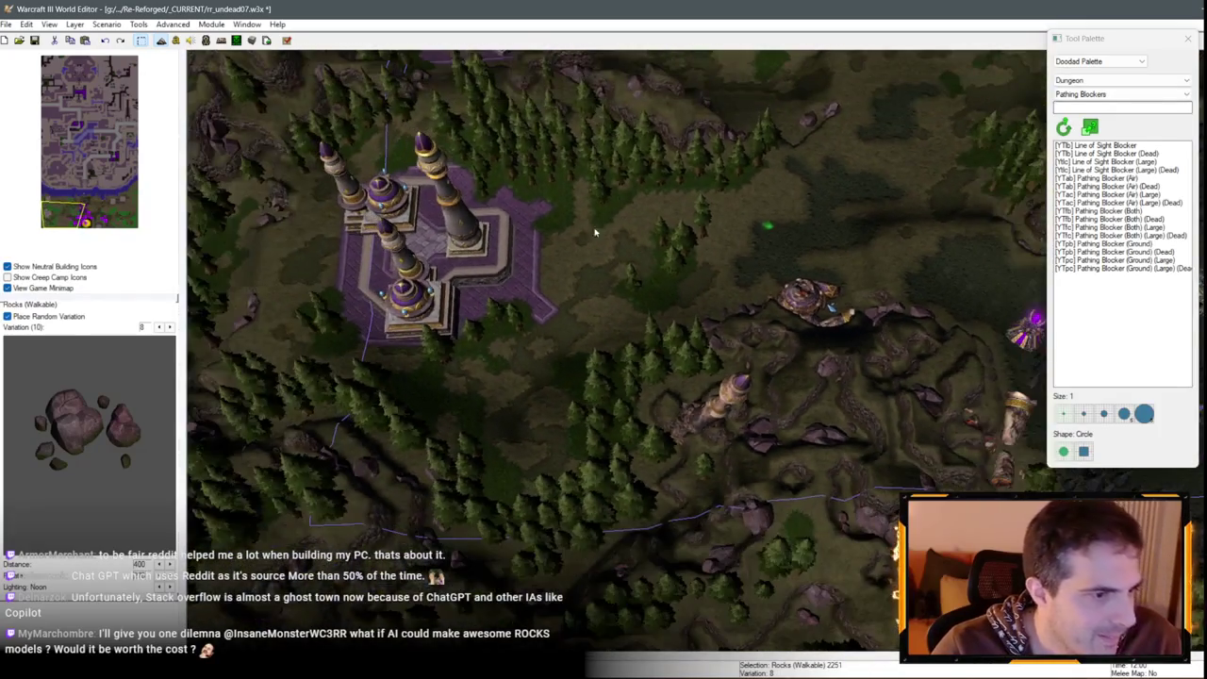
key("Up")
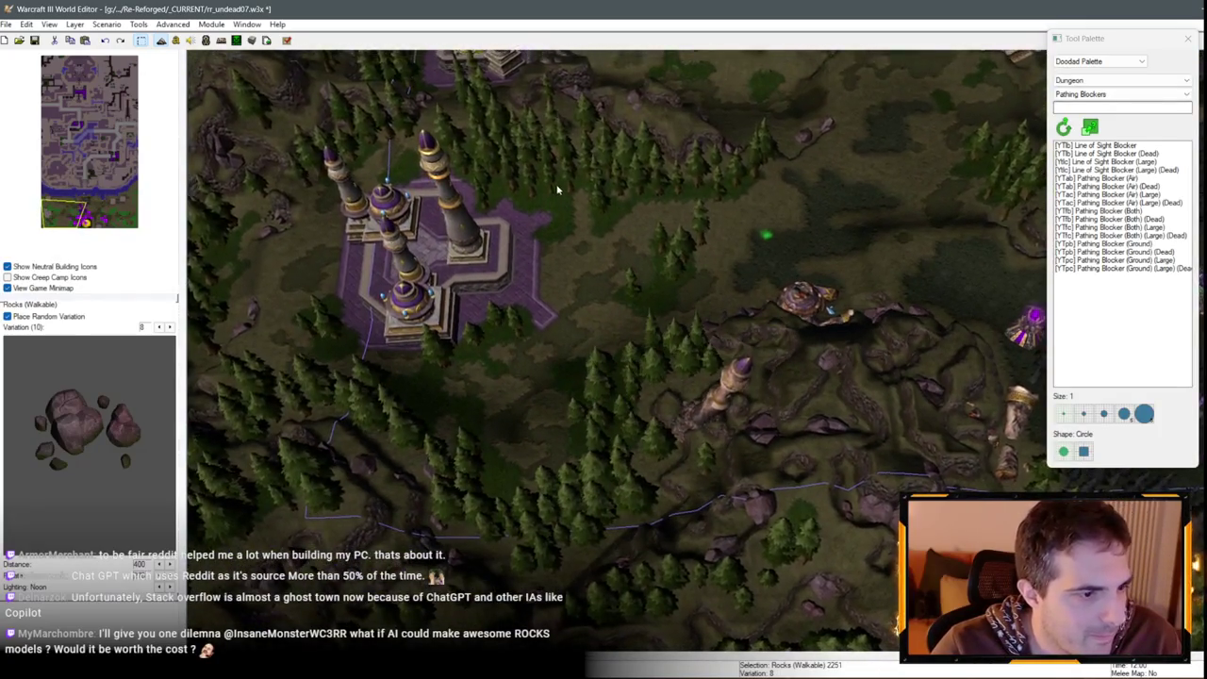
key("Left")
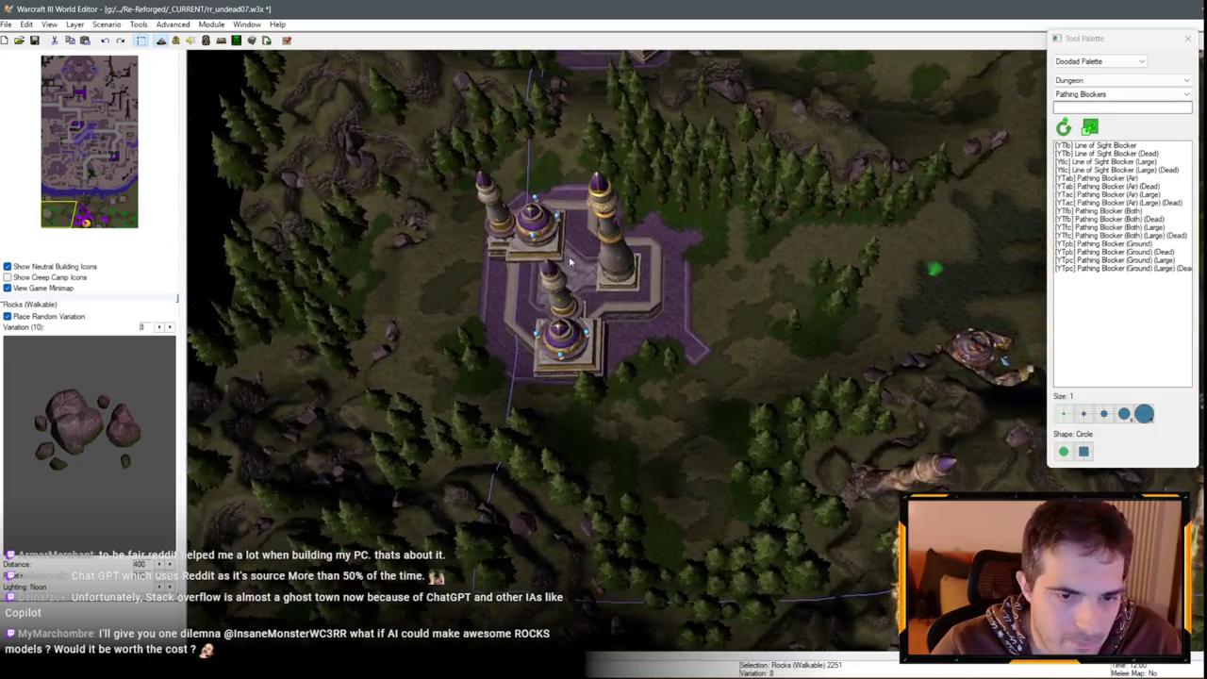
scroll(569, 263, "up", 3)
Paste the copied walkable rock group at the coastline
key("Down")
key("Right")
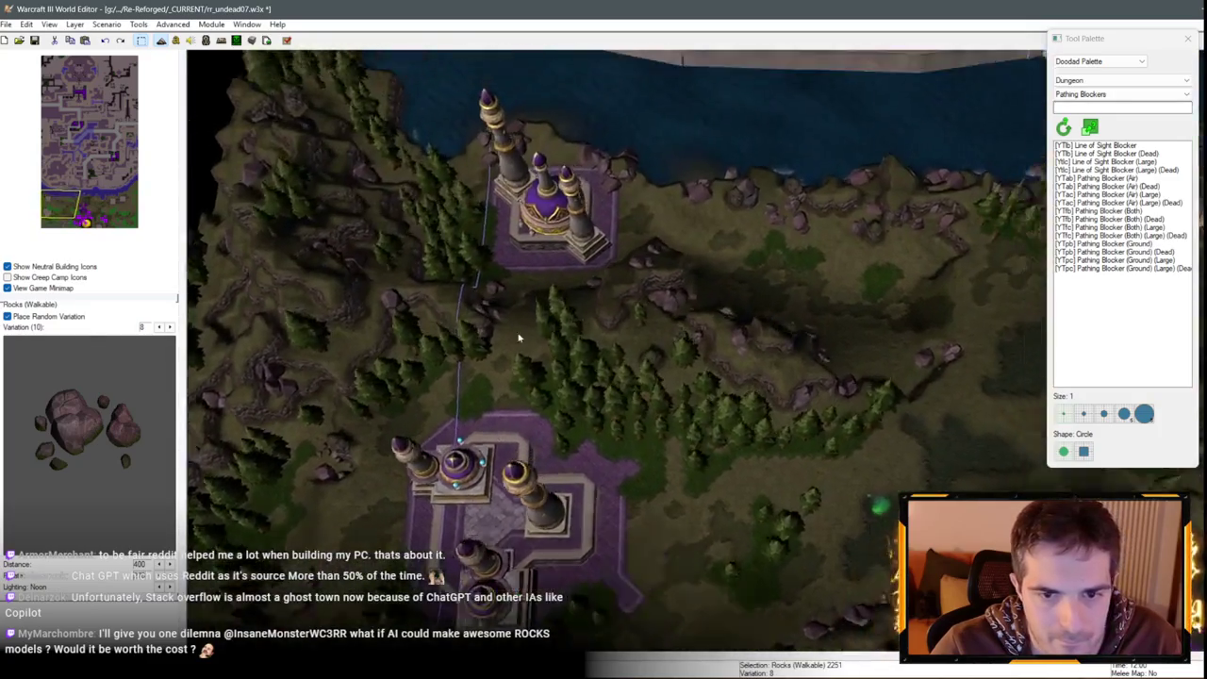
key("ctrl+v")
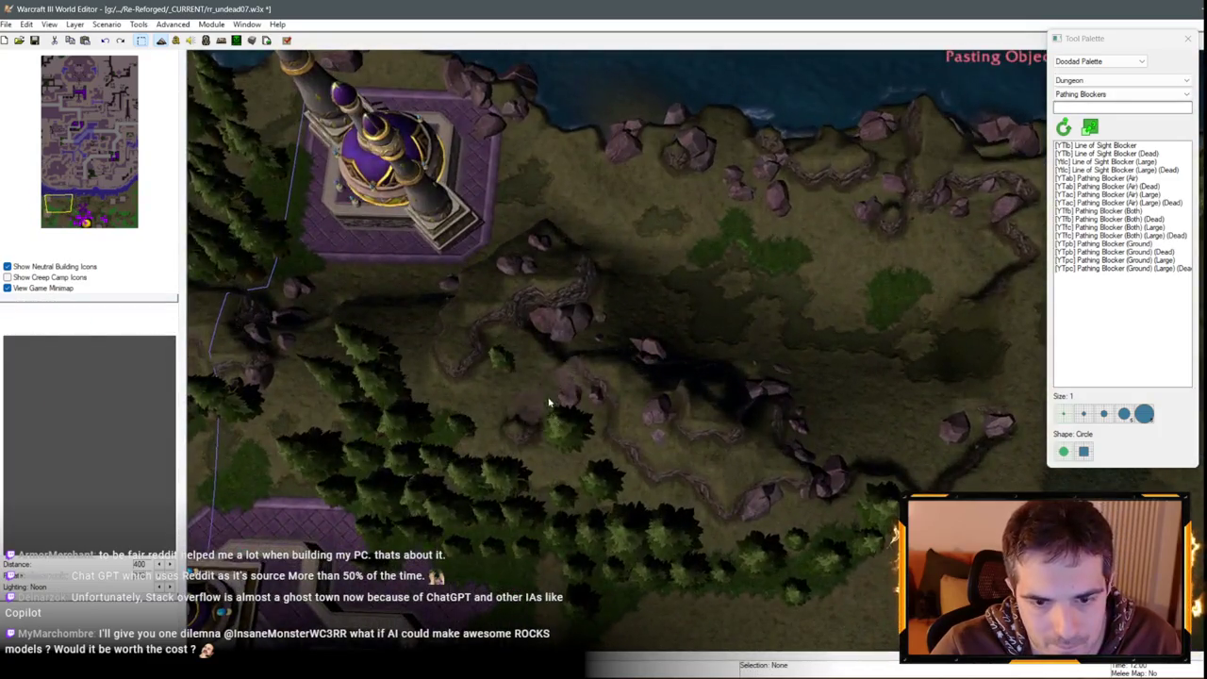
key("Down")
key("Right")
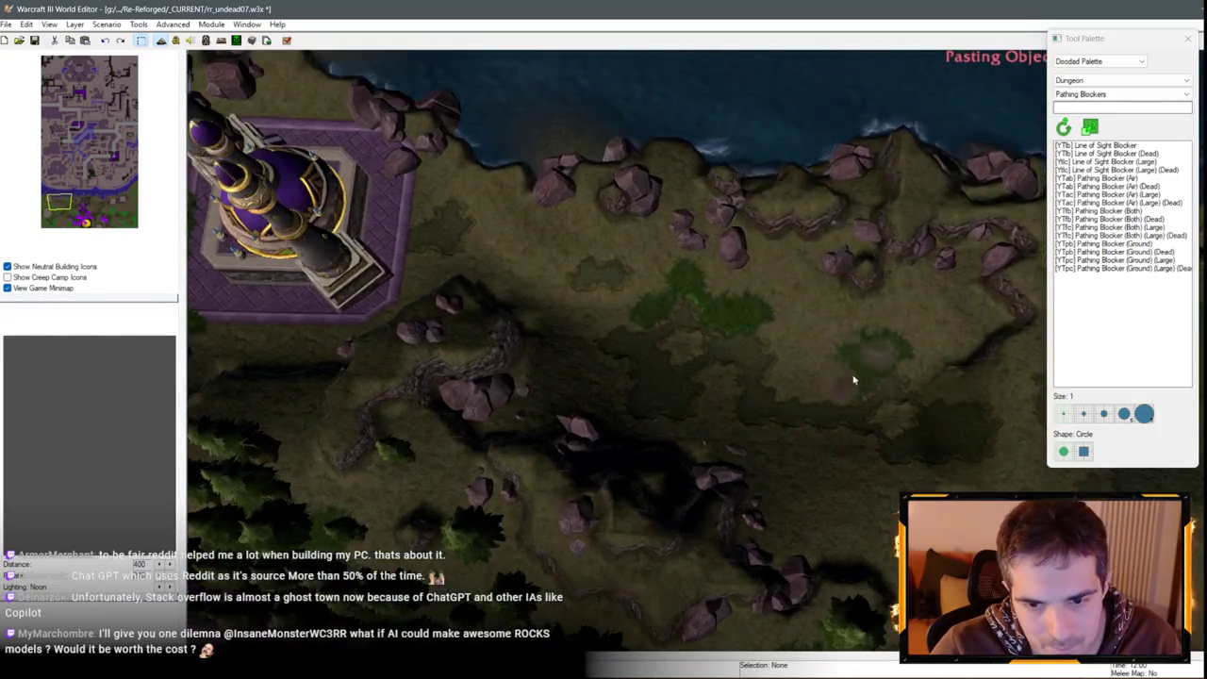
Drop the pasted rocks onto the coastal ground, then pan north toward the tower
key("Down")
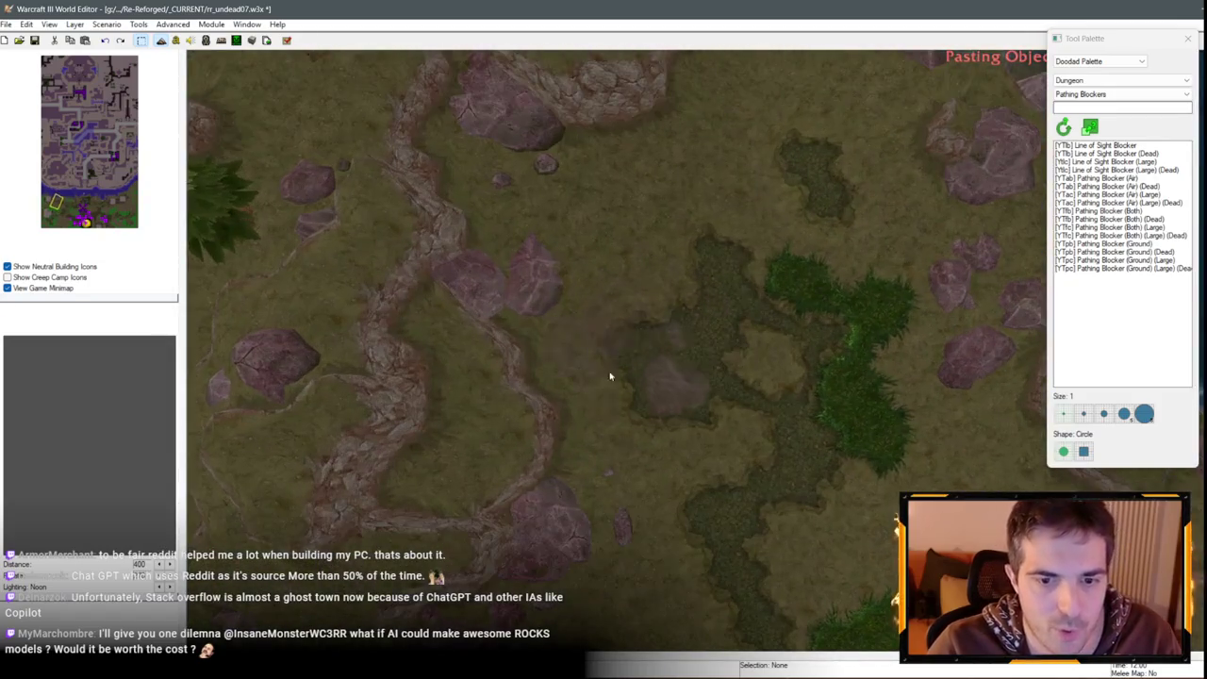
left_click(610, 376)
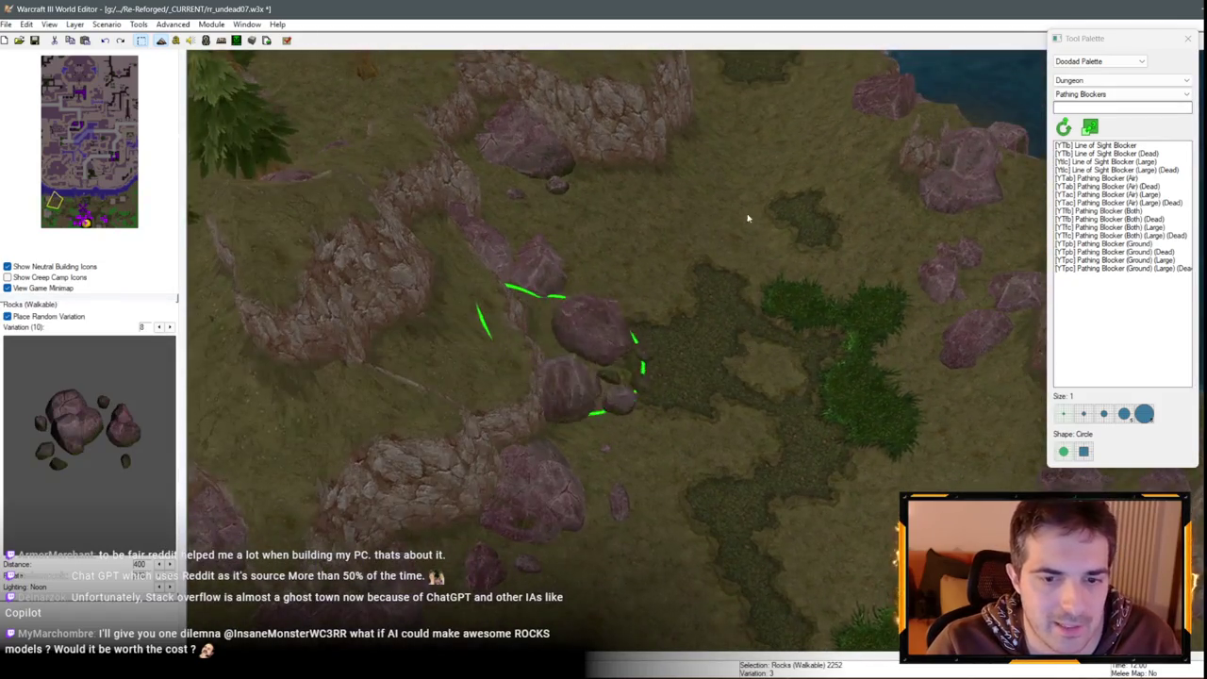
key("ctrl+v")
key("Up")
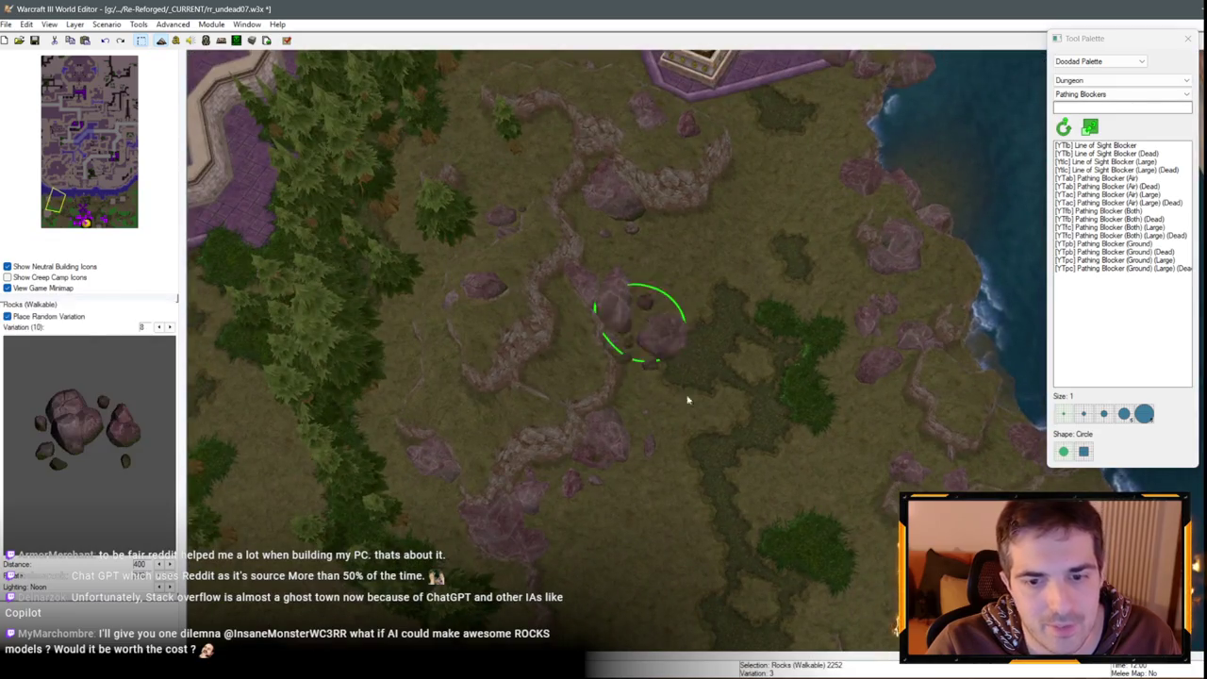
scroll(543, 300, "up", 5)
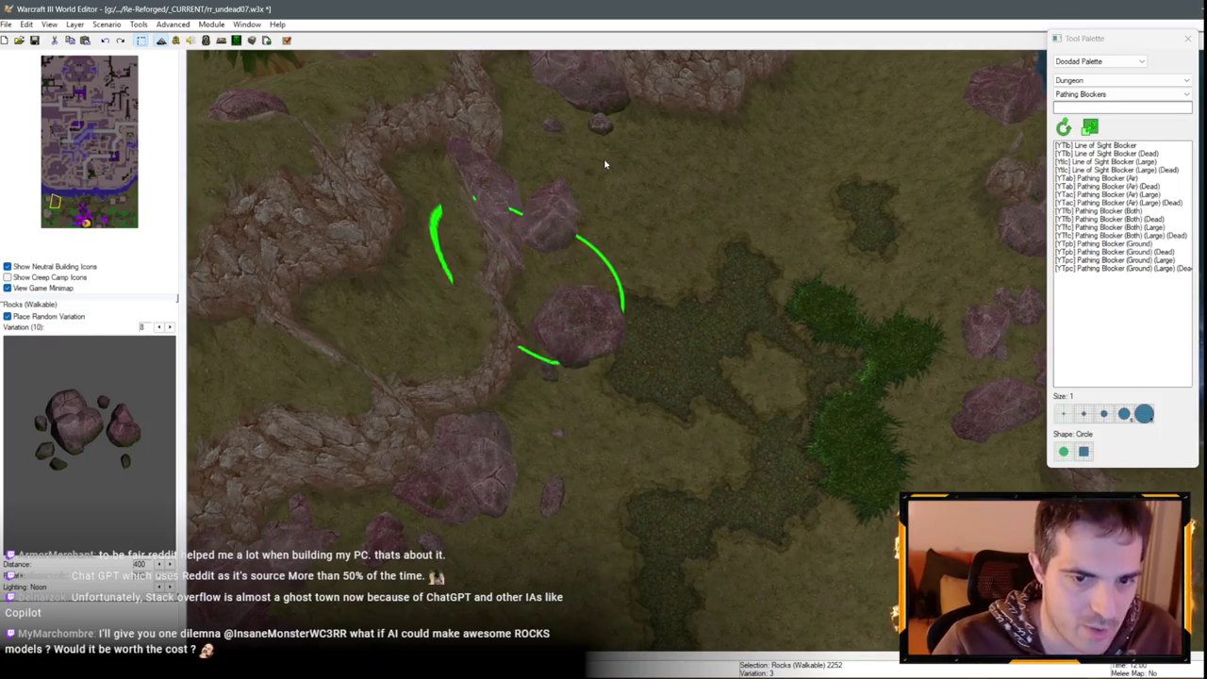
scroll(605, 165, "down", 5)
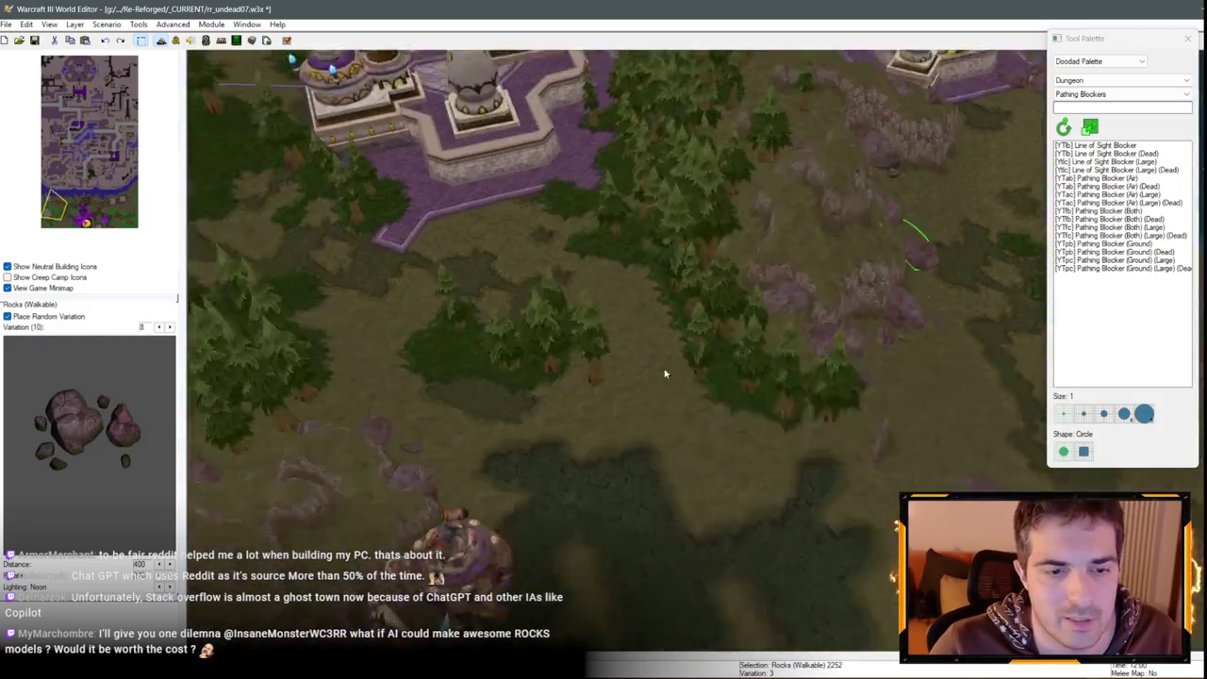
scroll(547, 300, "down", 2)
Place another rock cluster on the ridge and drag it down-left into position
key("ctrl+v")
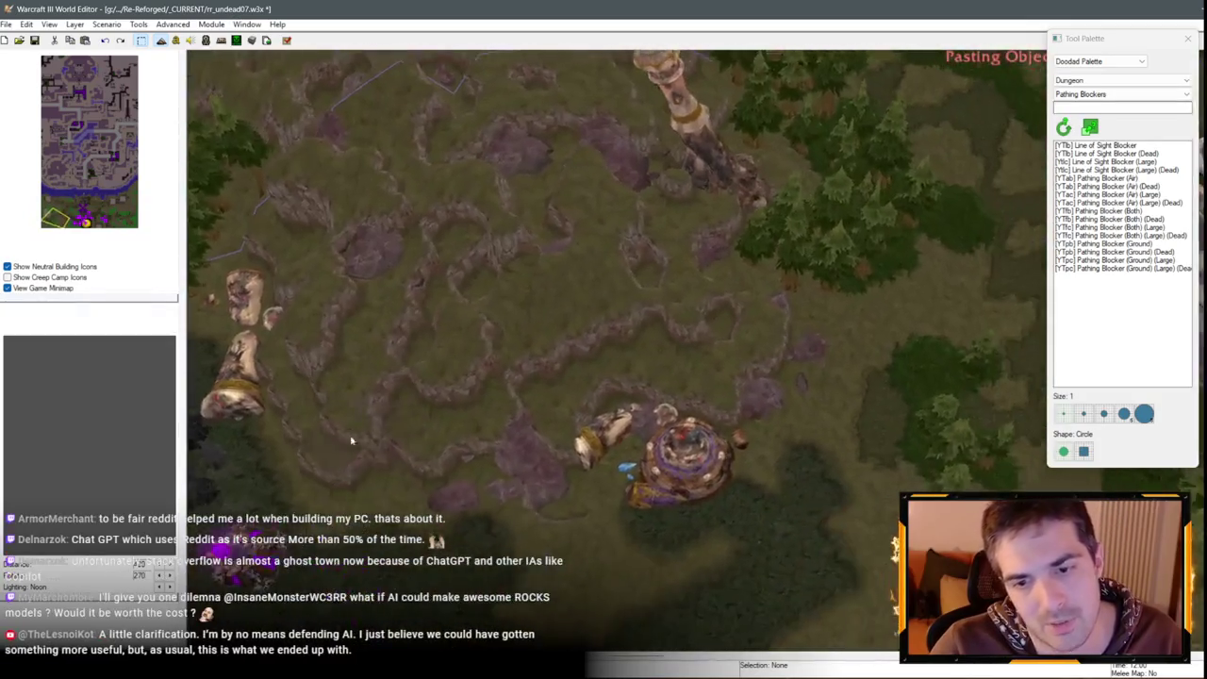
scroll(472, 396, "up", 3)
left_click(608, 328)
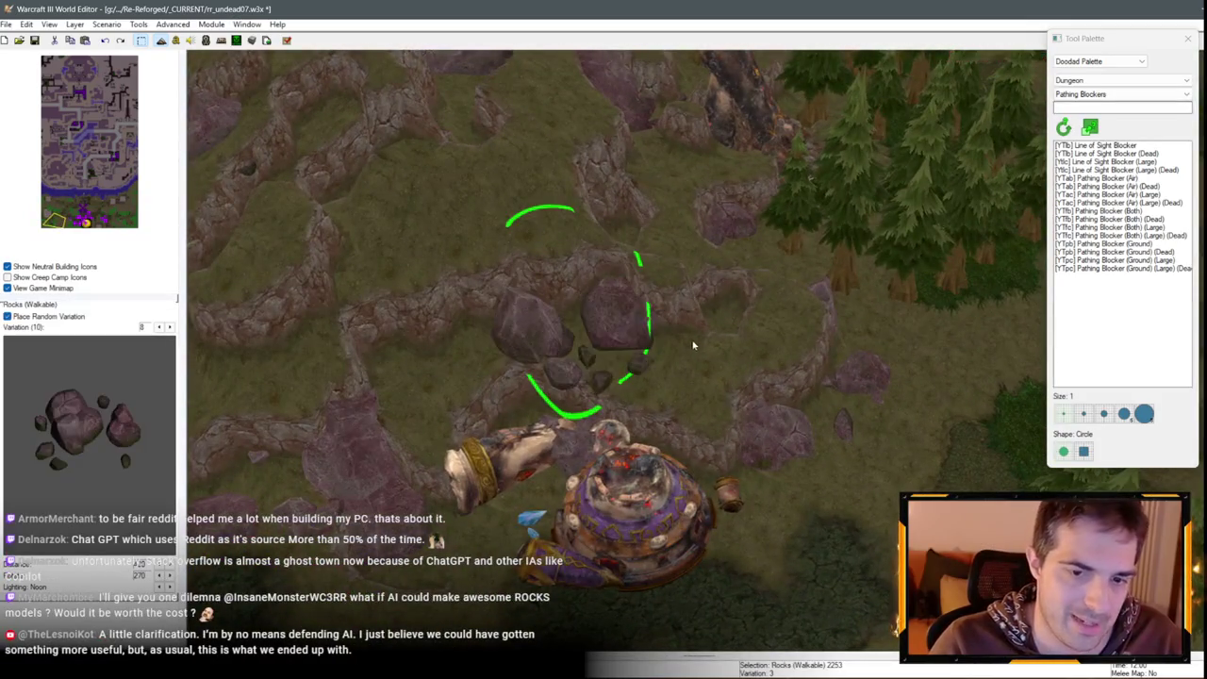
left_click_drag(584, 326, 652, 337)
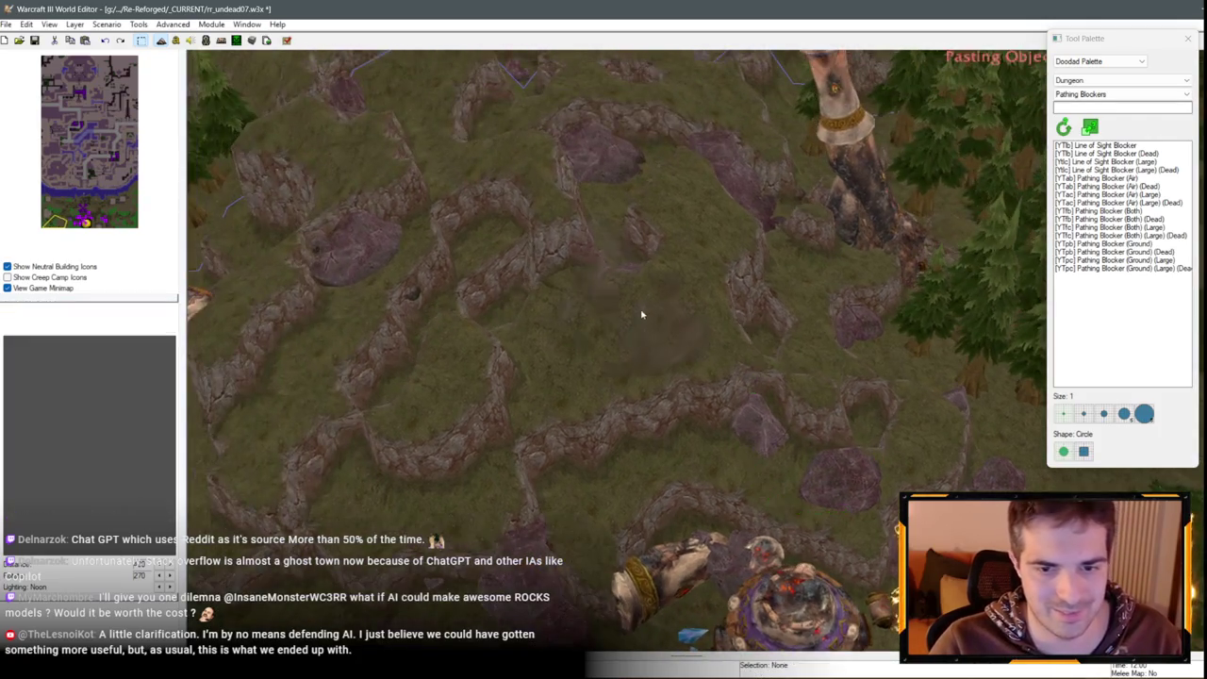
double_click(601, 321)
key("Escape")
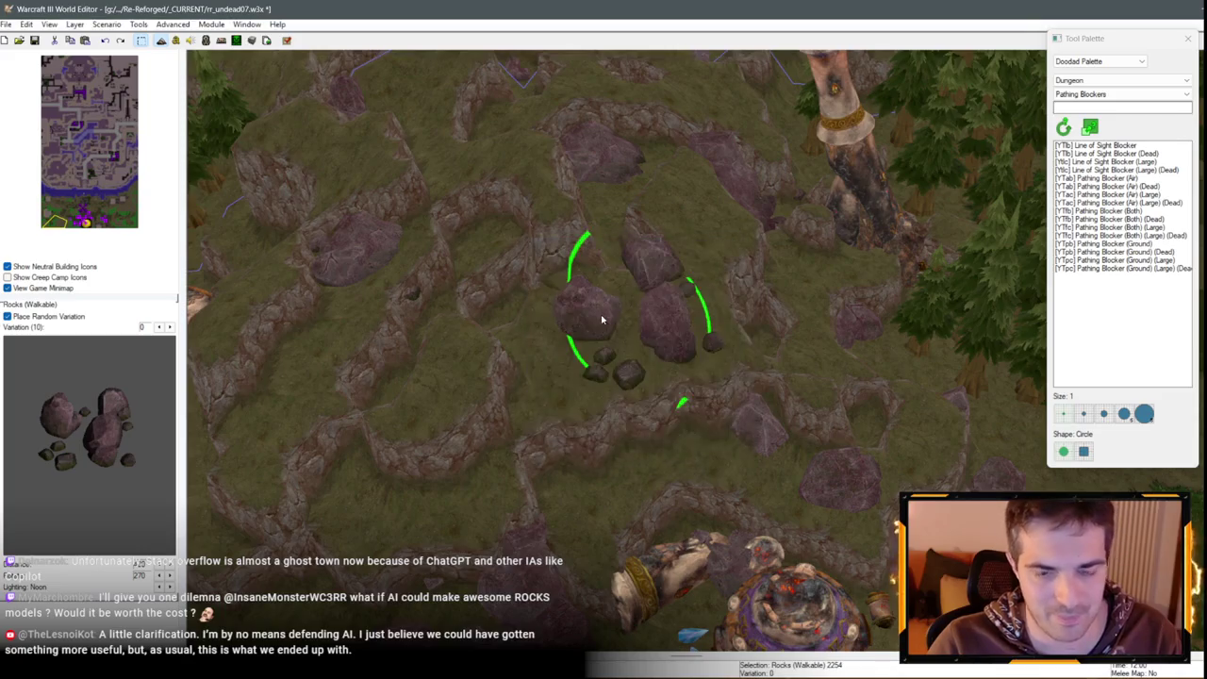
mouse_move(655, 345)
left_mouse_down()
mouse_move(603, 334)
mouse_move(573, 354)
mouse_move(548, 345)
mouse_move(545, 322)
left_mouse_up()
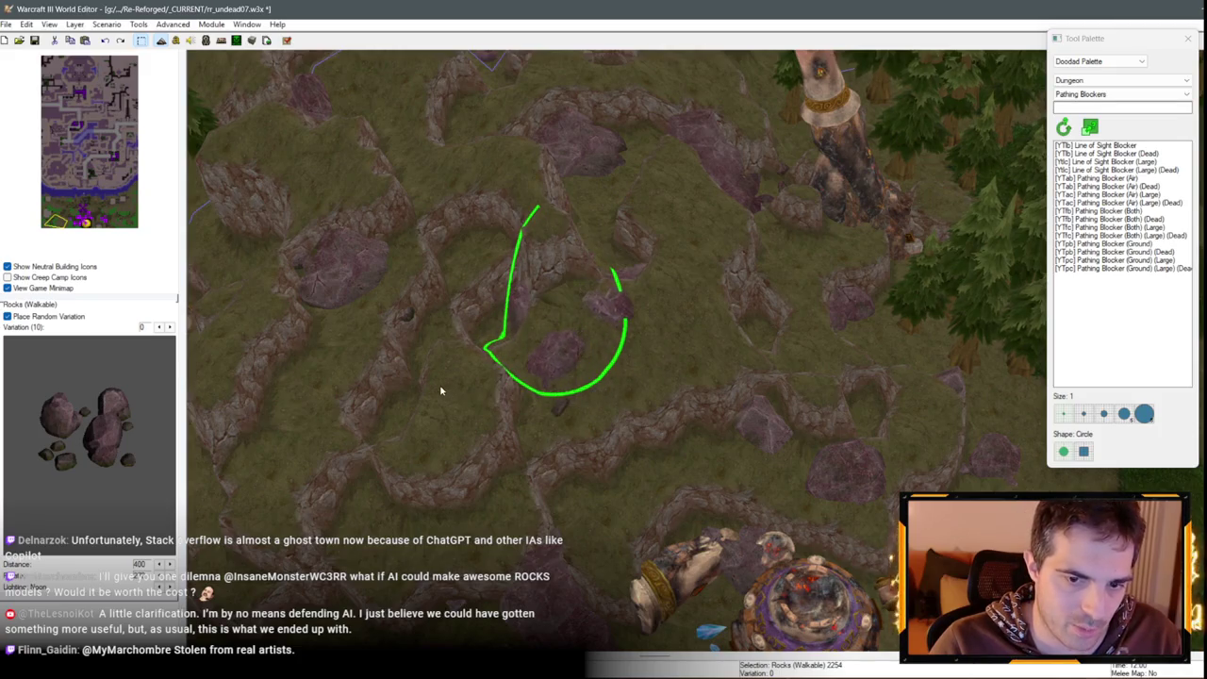
Place another rock copy on the north-west hill ridge
key("Up")
key("Left")
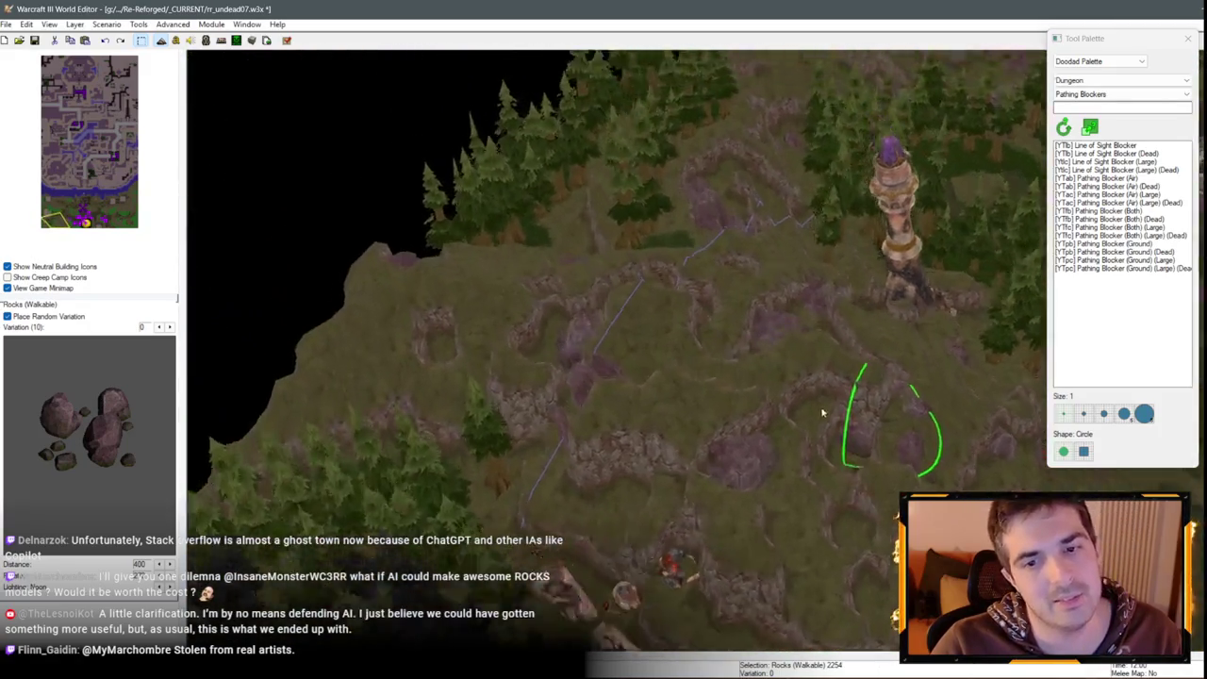
key("ctrl+v")
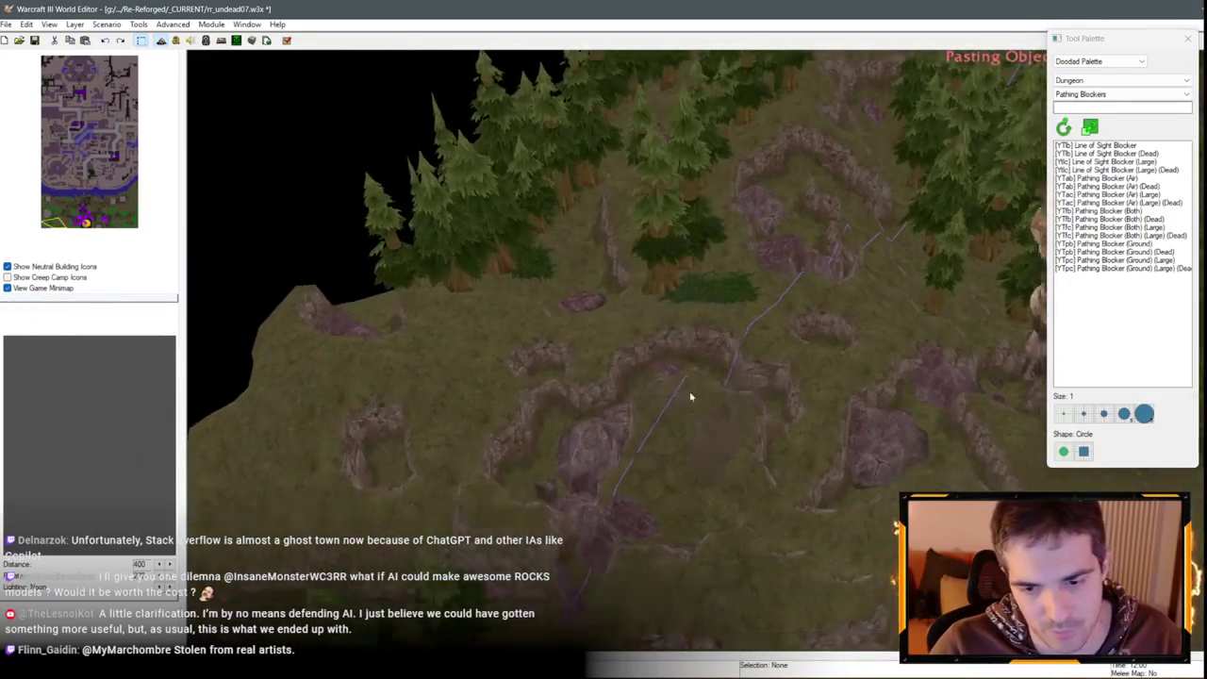
left_click(682, 398)
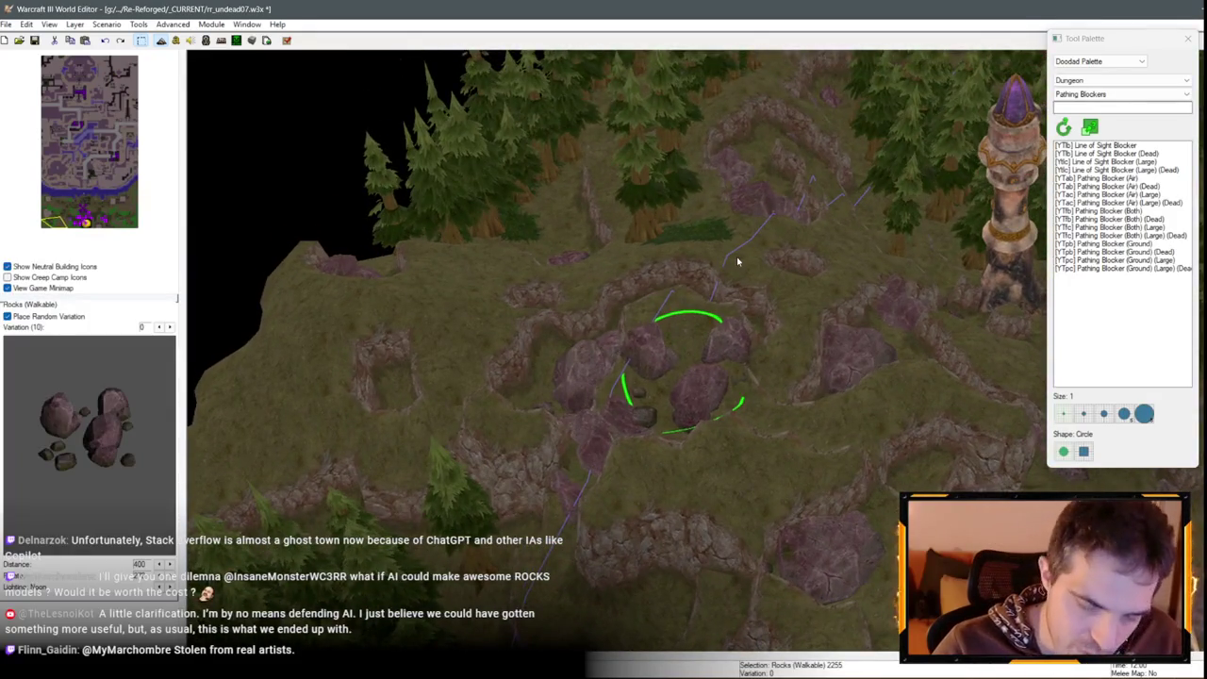
key("Up")
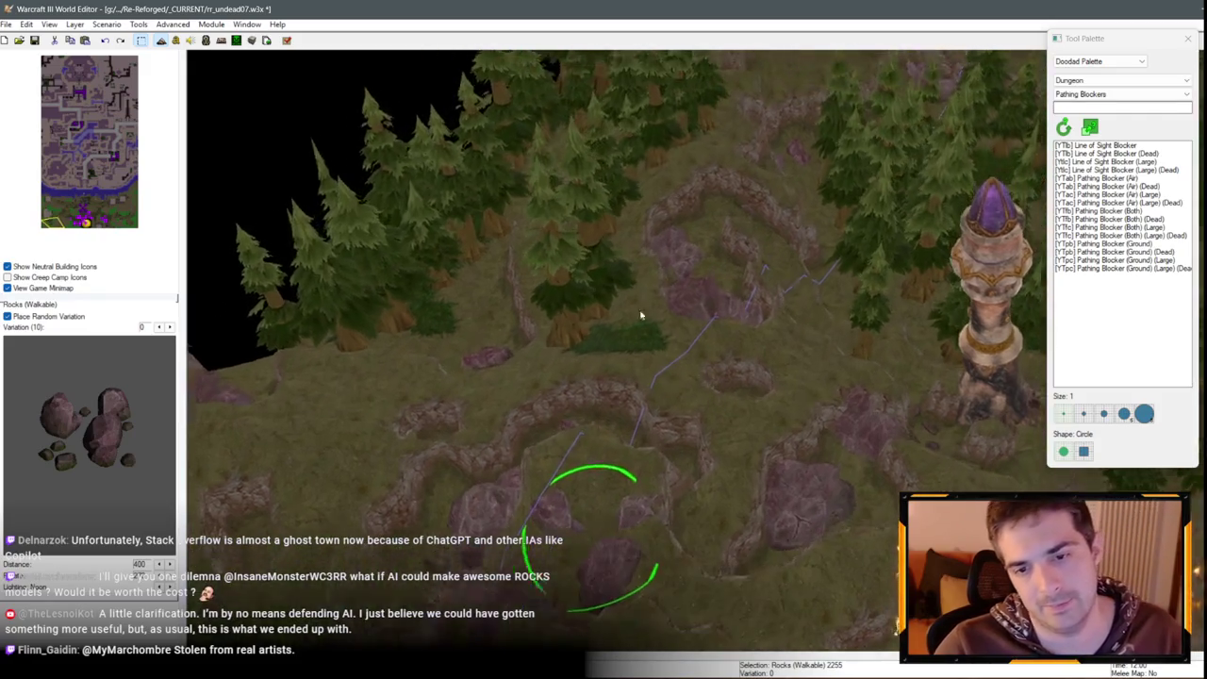
key("ctrl+v")
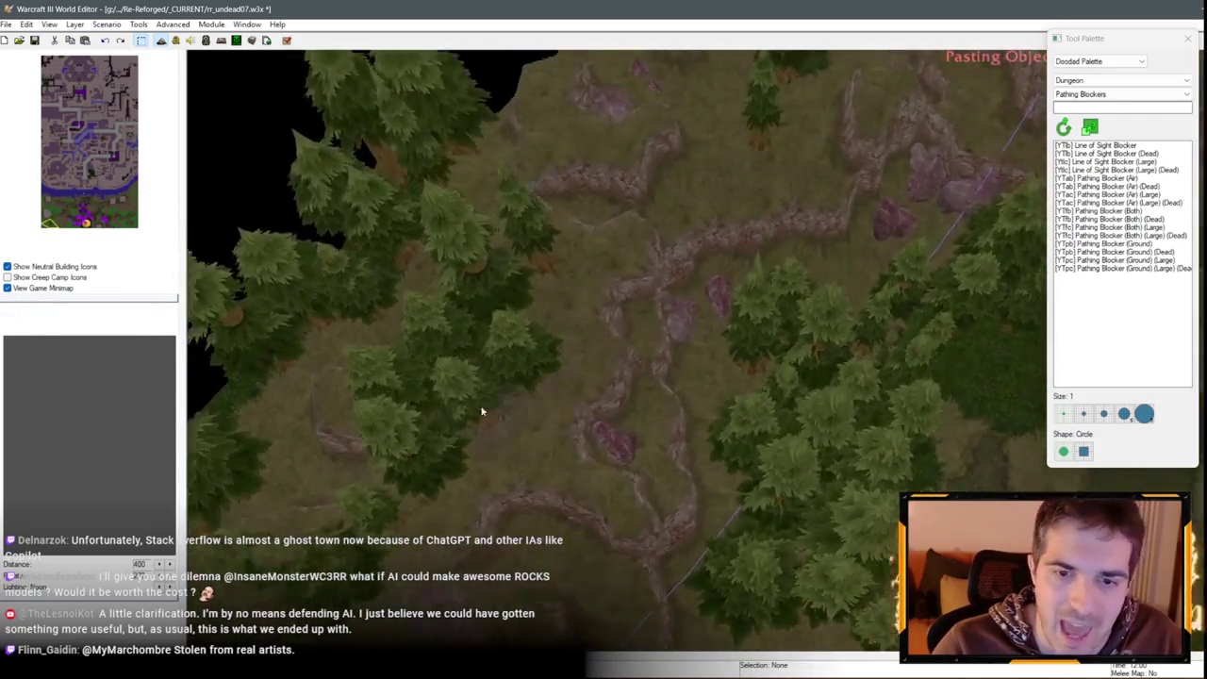
Drop a rock copy among the forest ridges and nudge it slightly
scroll(532, 482, "up", 5)
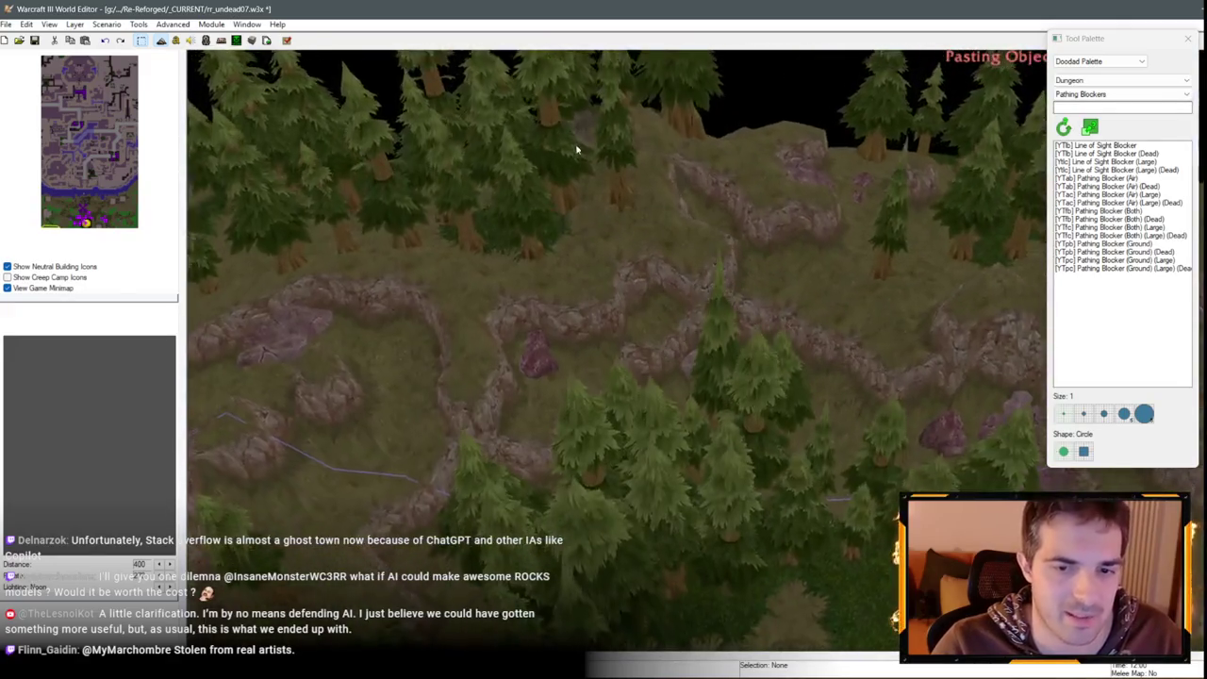
scroll(577, 149, "down", 5)
scroll(875, 321, "up", 5)
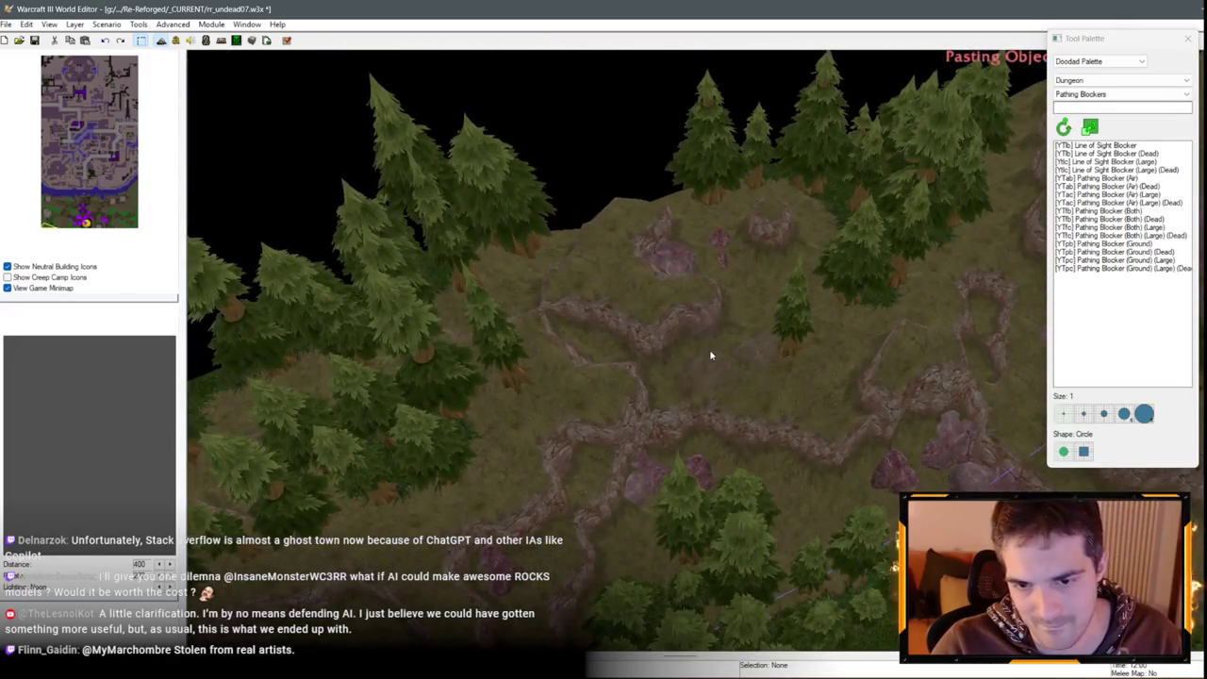
left_click(711, 356)
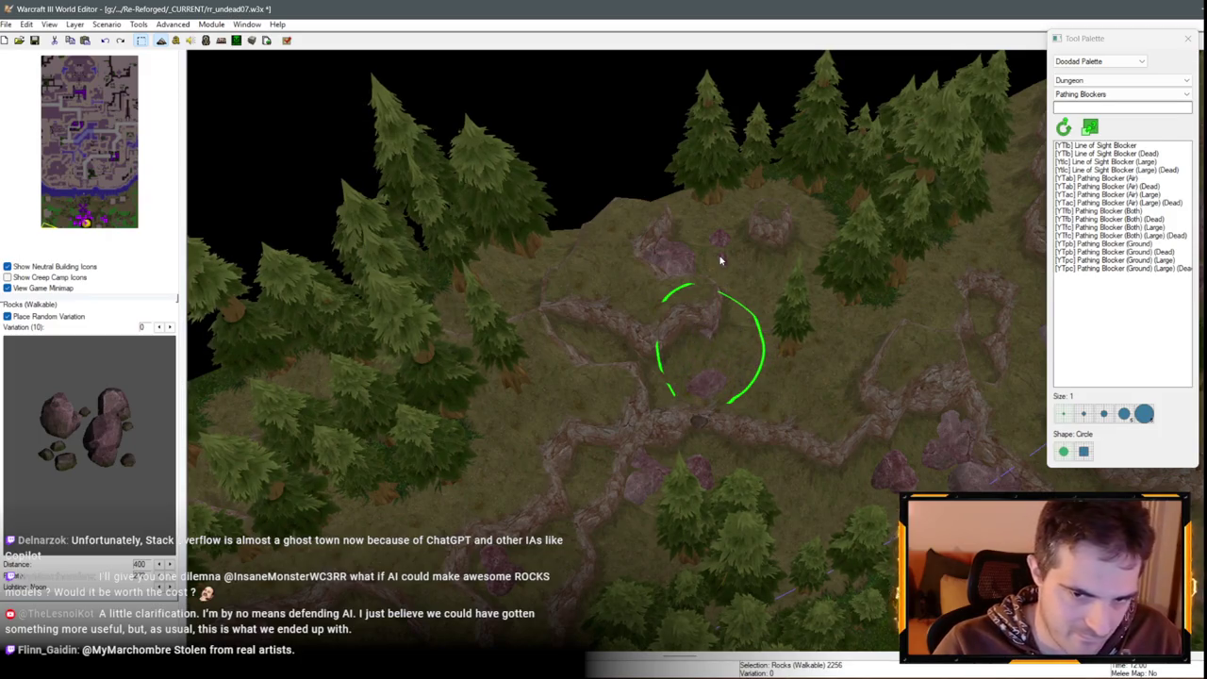
left_click_drag(713, 325, 712, 328)
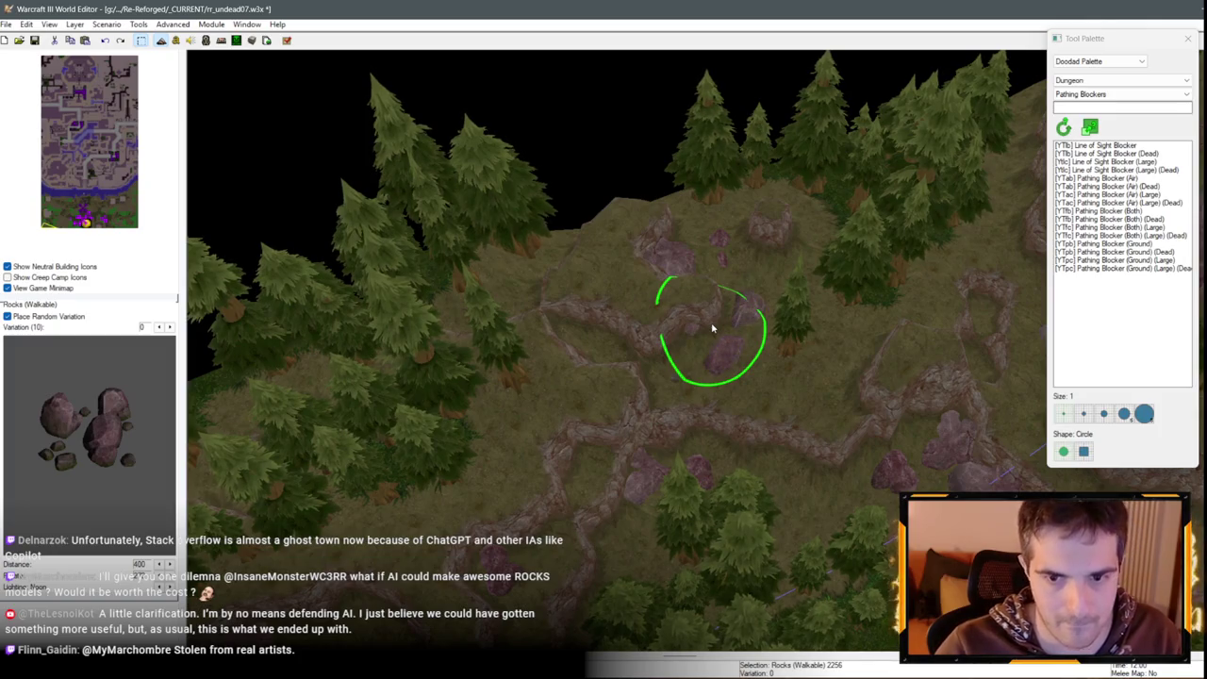
Try placing rocks on the hillside near the map edge, then undo it
key("ctrl+c")
key("ctrl+v")
scroll(689, 305, "up", 3)
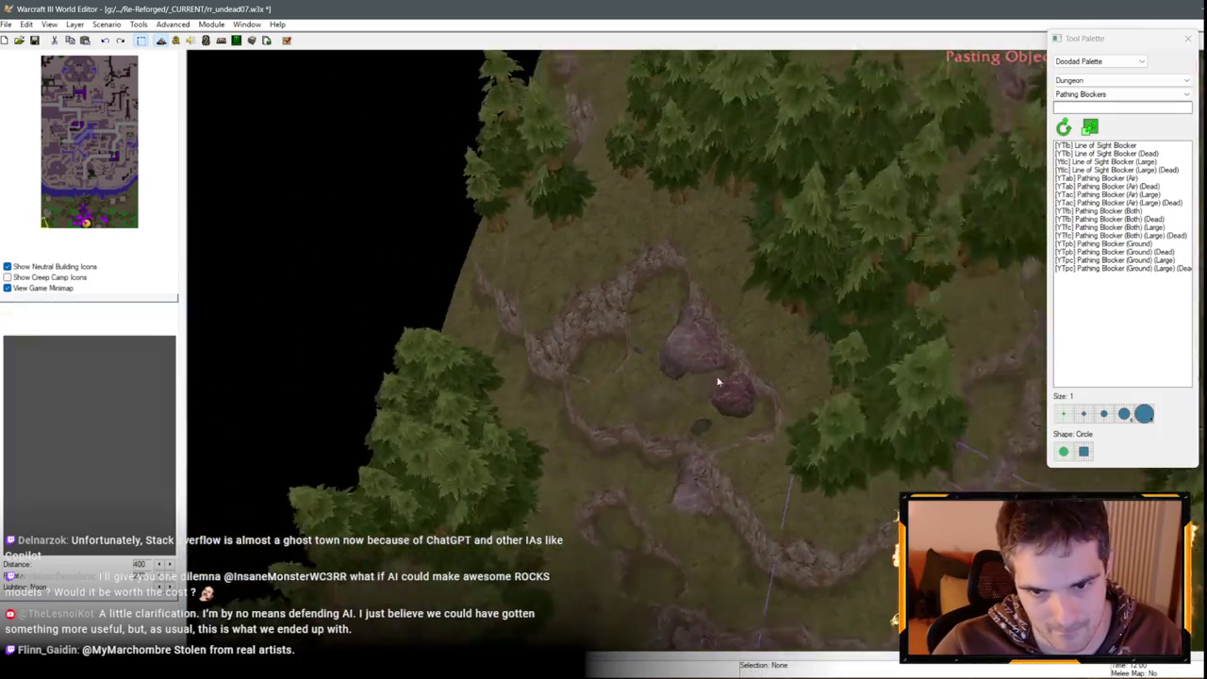
mouse_move(717, 382)
left_mouse_down()
mouse_move(688, 267)
mouse_move(836, 329)
mouse_move(603, 385)
mouse_move(542, 293)
mouse_move(776, 410)
mouse_move(695, 329)
left_mouse_up()
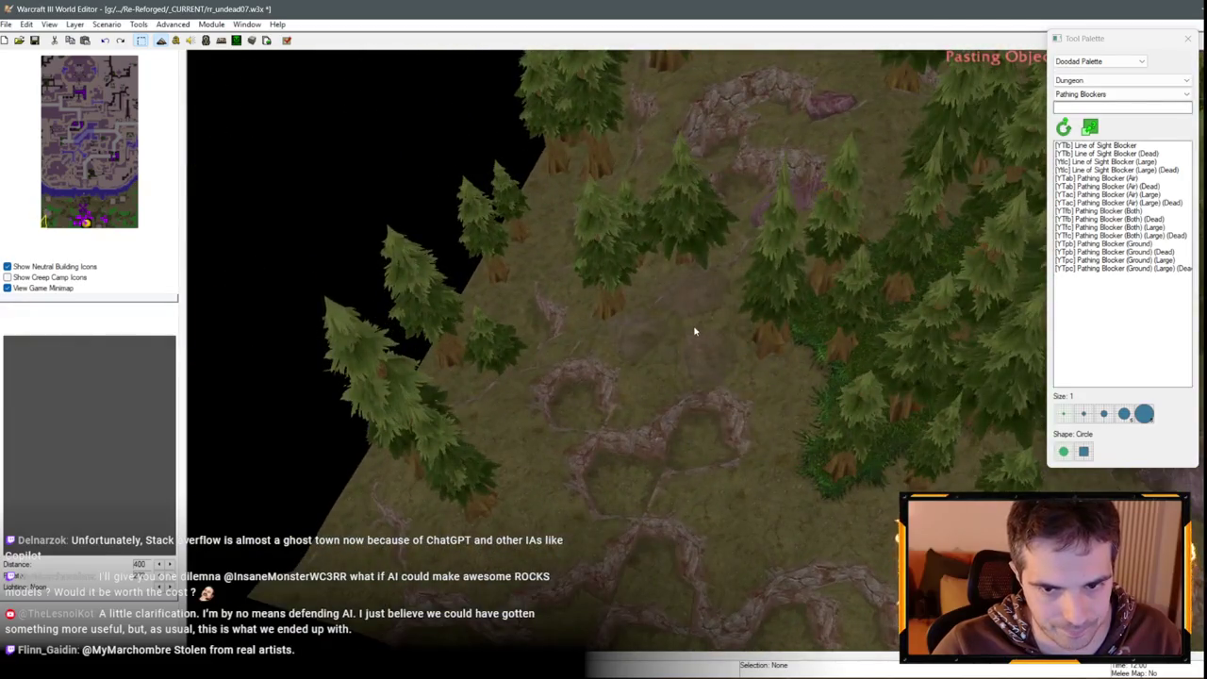
left_click(692, 323)
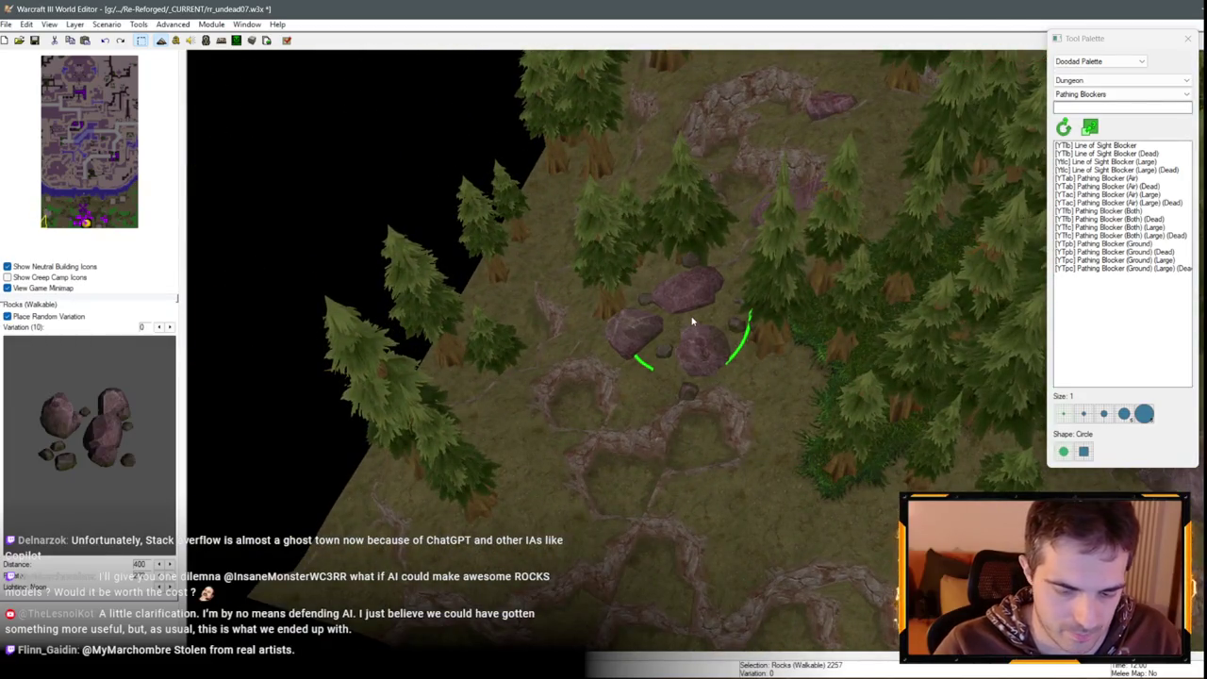
key("ctrl+z")
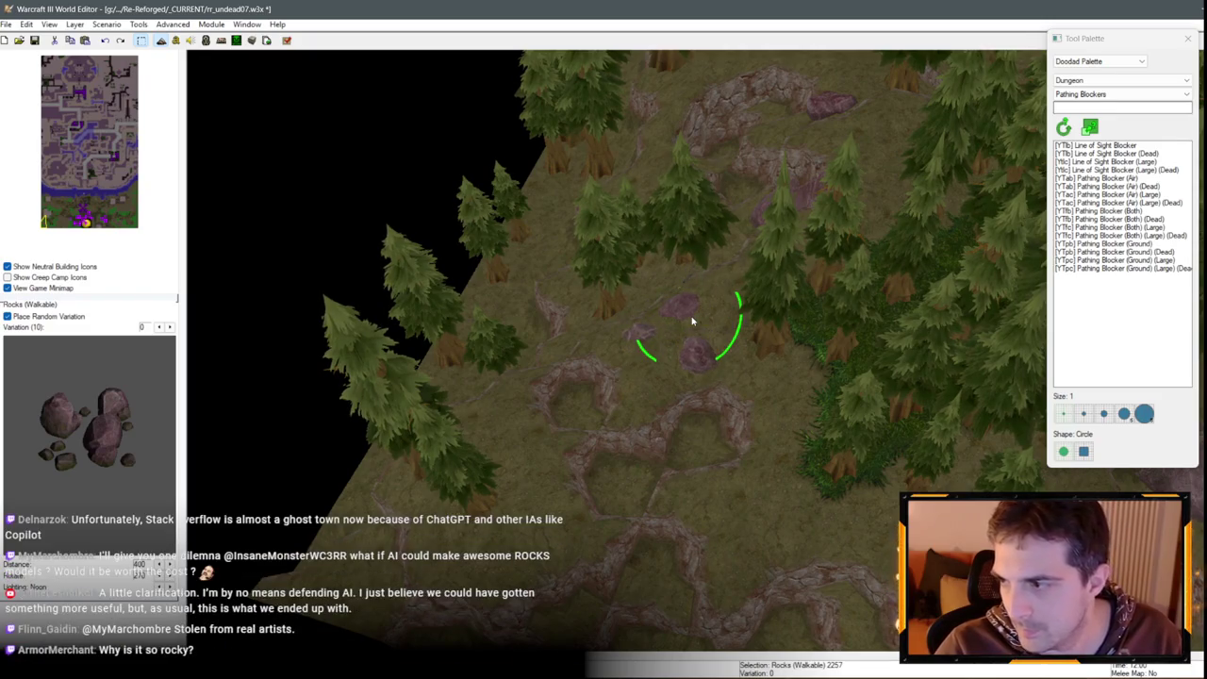
Place a rock copy where two forest ridges meet
mouse_move(862, 281)
left_mouse_down()
mouse_move(727, 248)
mouse_move(553, 304)
mouse_move(727, 221)
mouse_move(664, 295)
mouse_move(501, 399)
mouse_move(655, 472)
mouse_move(619, 221)
mouse_move(695, 511)
mouse_move(722, 393)
mouse_move(307, 468)
mouse_move(565, 358)
mouse_move(714, 323)
mouse_move(660, 304)
mouse_move(550, 296)
mouse_move(657, 318)
mouse_move(767, 248)
mouse_move(780, 278)
mouse_move(689, 423)
mouse_move(621, 299)
mouse_move(540, 327)
mouse_move(534, 480)
mouse_move(579, 346)
mouse_move(657, 350)
mouse_move(530, 281)
mouse_move(493, 223)
mouse_move(547, 153)
mouse_move(584, 234)
mouse_move(614, 95)
mouse_move(571, 224)
mouse_move(687, 364)
mouse_move(609, 342)
mouse_move(741, 361)
mouse_move(700, 264)
mouse_move(741, 386)
mouse_move(728, 340)
left_mouse_up()
key("ctrl+v")
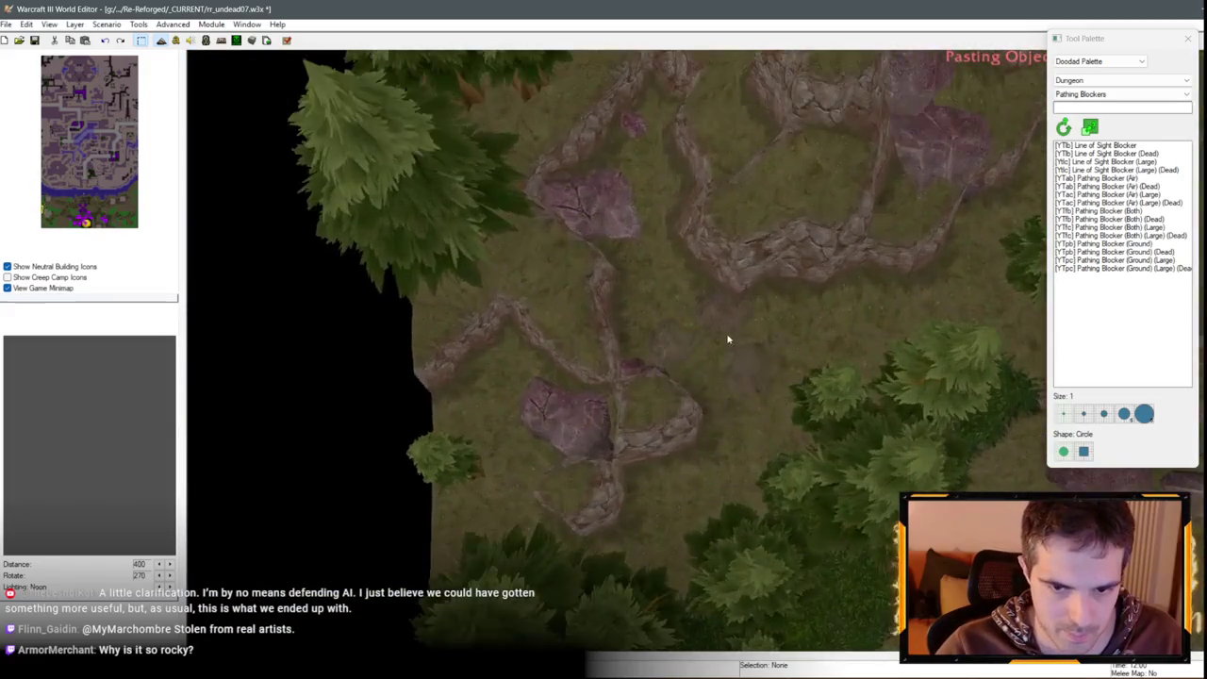
left_click(728, 339)
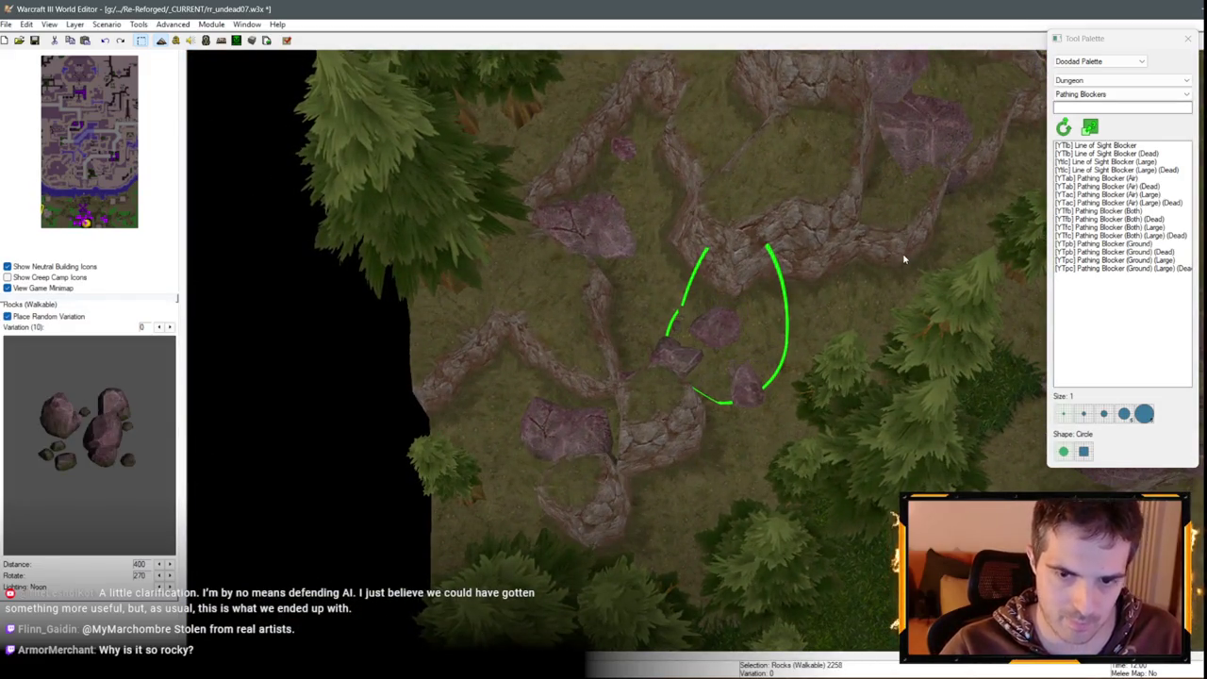
mouse_move(879, 256)
left_mouse_down()
mouse_move(722, 288)
mouse_move(848, 378)
mouse_move(647, 269)
mouse_move(695, 507)
mouse_move(566, 304)
mouse_move(491, 369)
mouse_move(700, 300)
left_mouse_up()
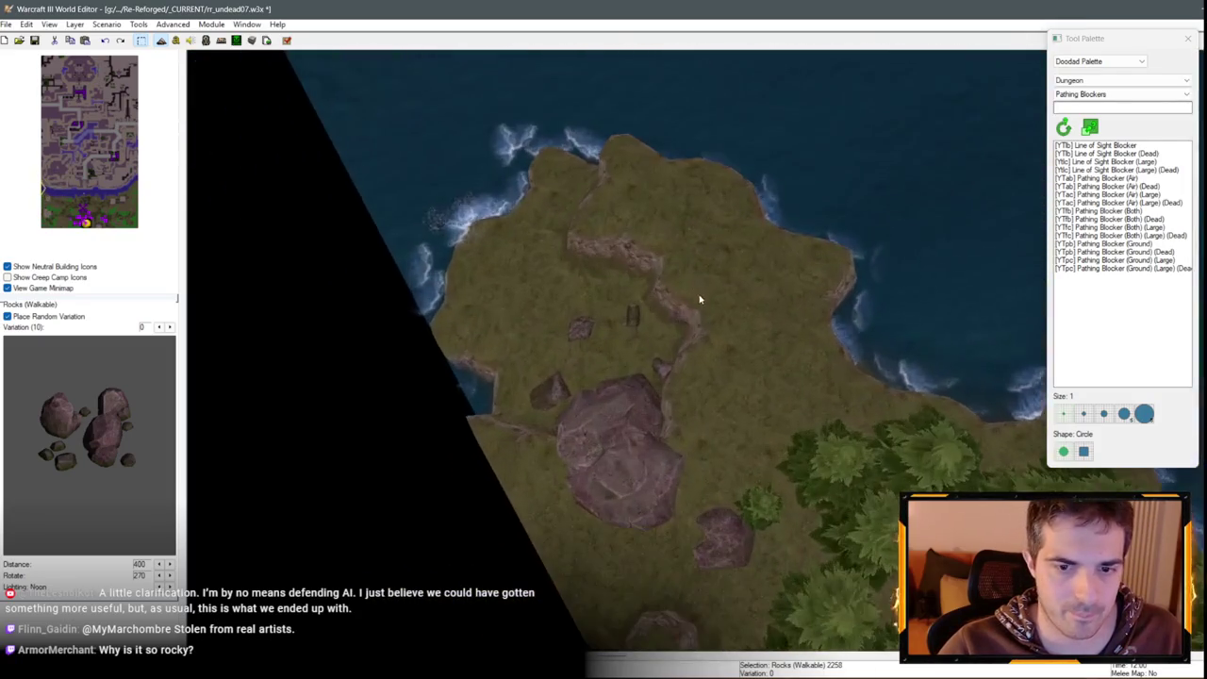
Place a rock group on the coastal headland, then delete it
key("ctrl+v")
left_click(649, 363)
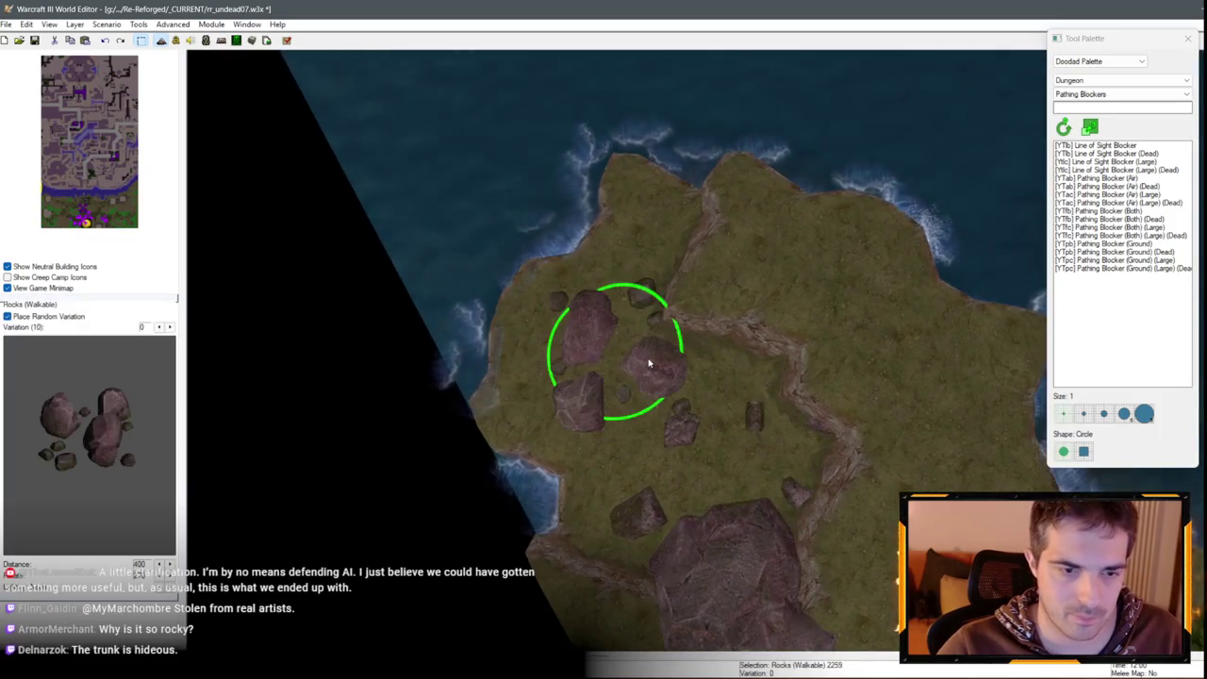
key("Delete")
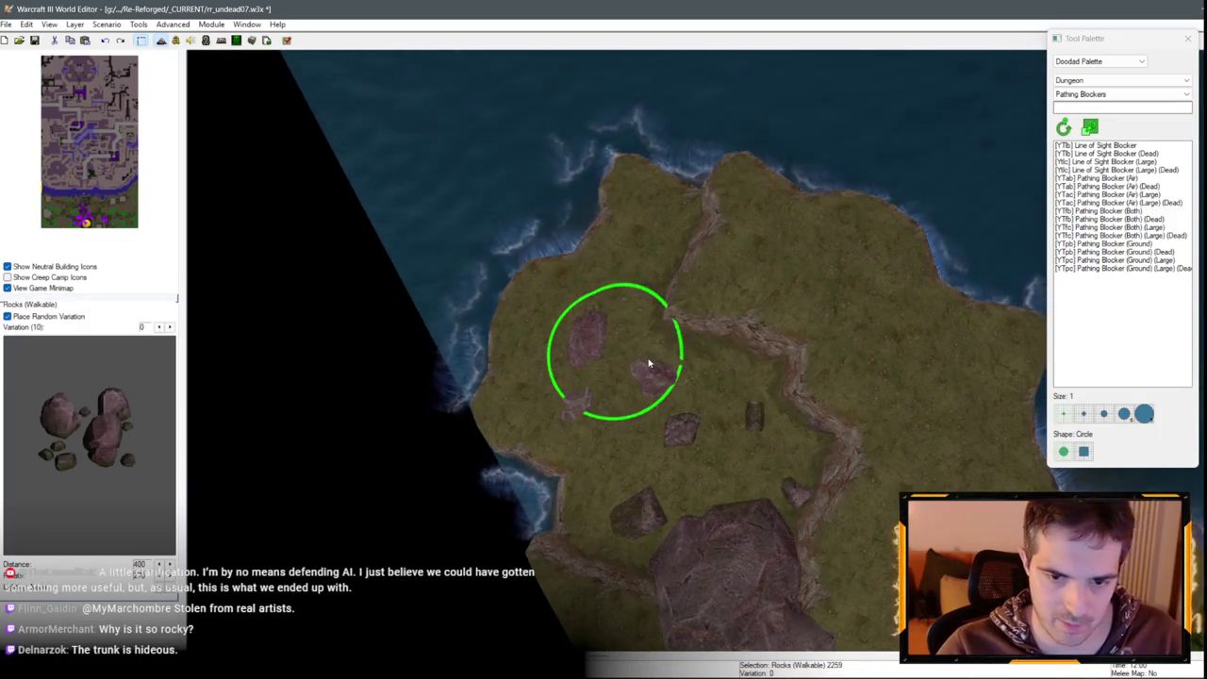
Place rocks by the shore's big boulder and set their Variation to 7
key("ctrl+v")
left_click(764, 437)
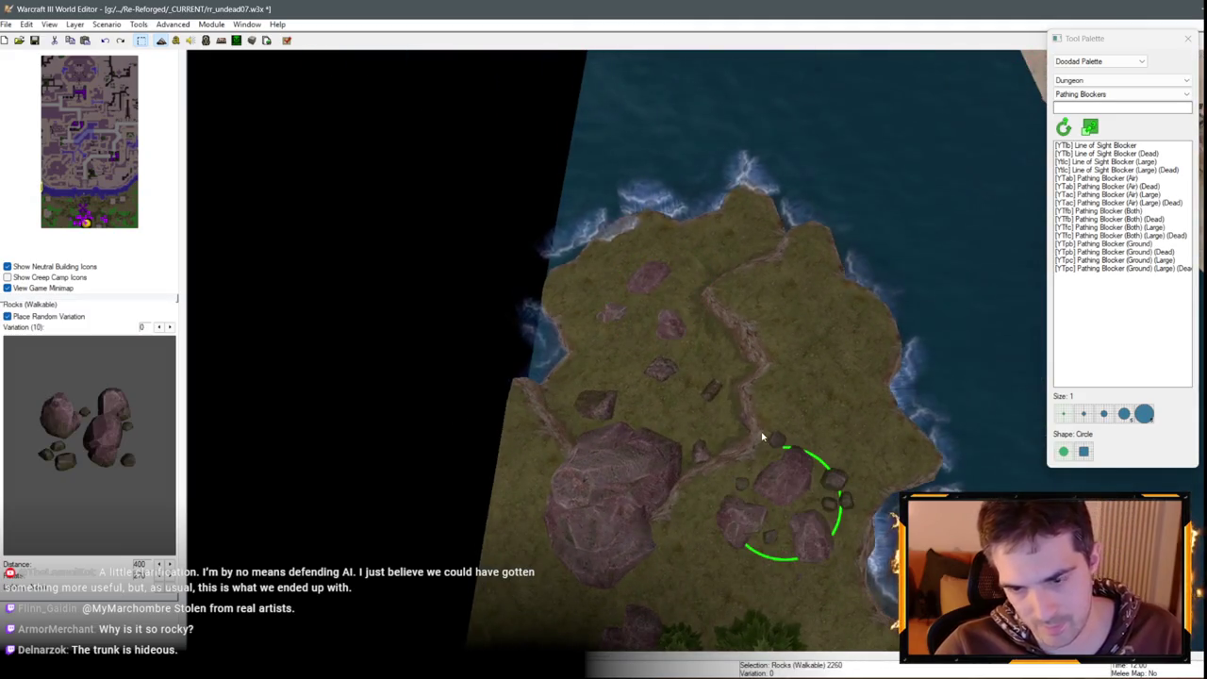
double_click(763, 436)
left_click(595, 314)
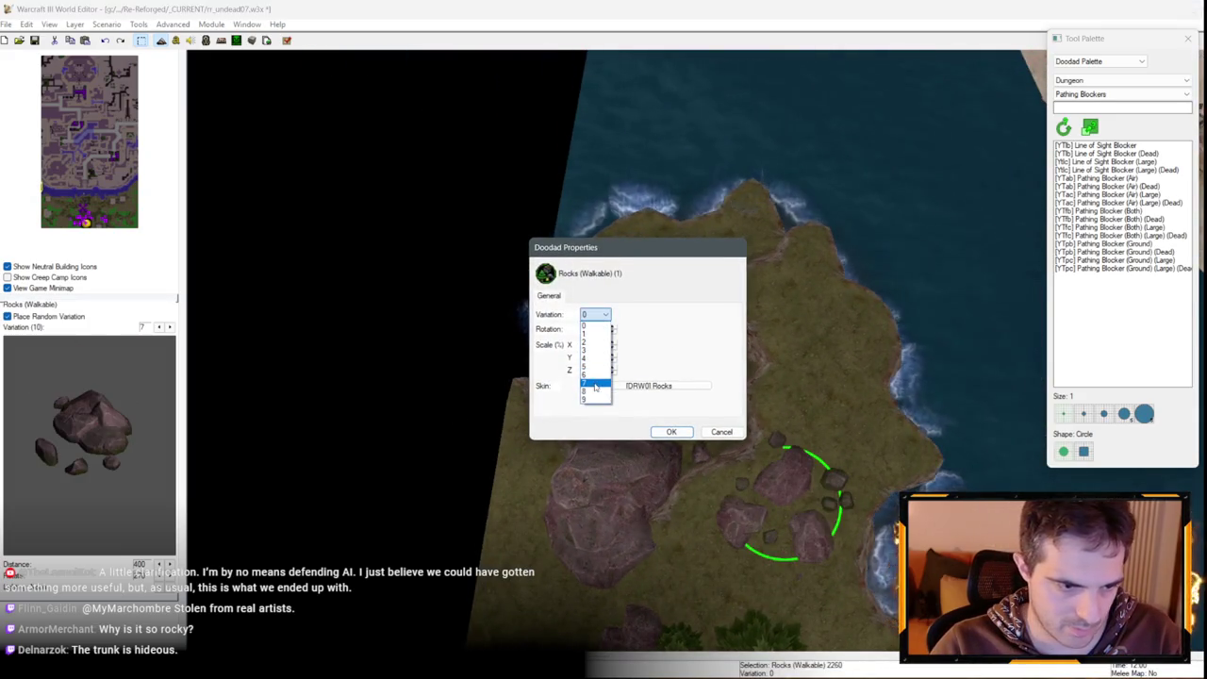
left_click(595, 386)
key("Return")
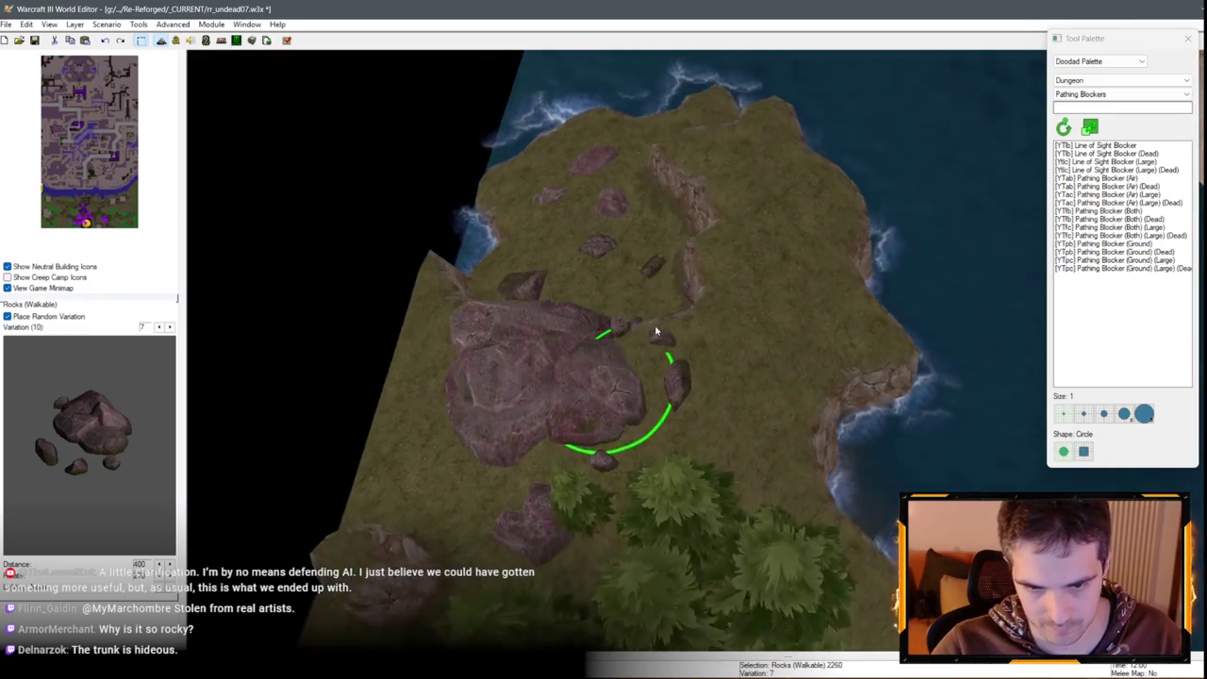
Pan along the coast and place a rock cluster beside the lighthouse
scroll(656, 331, "down", 3)
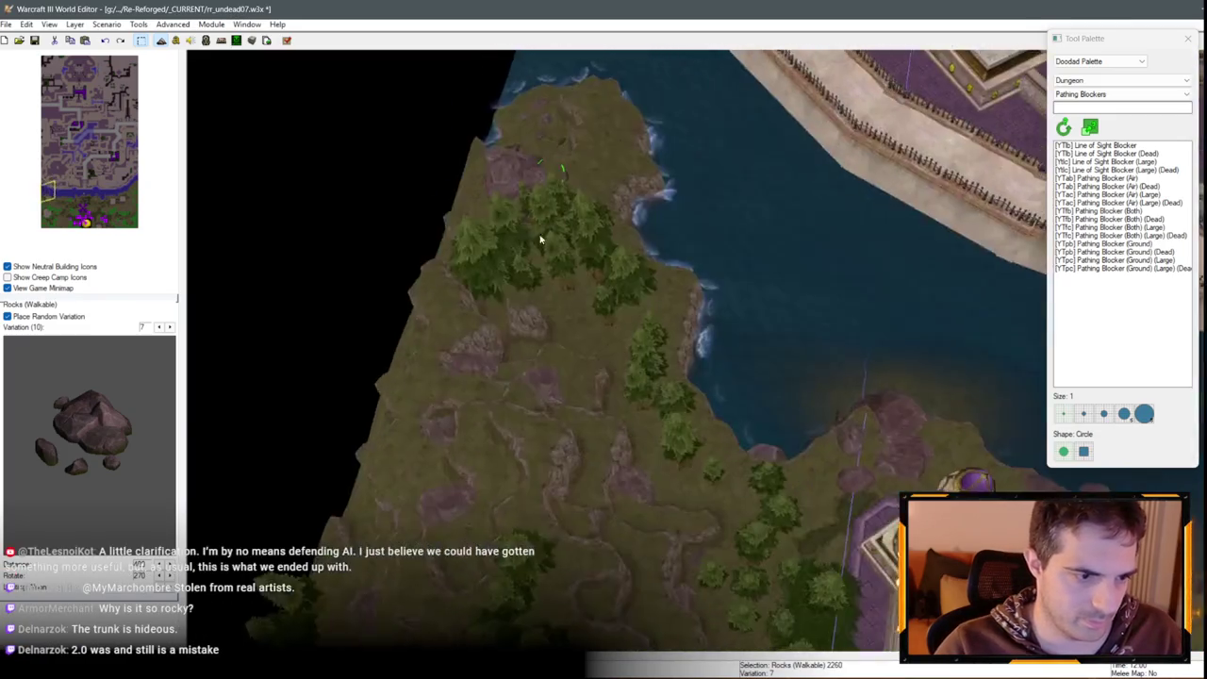
key("Down")
key("Right")
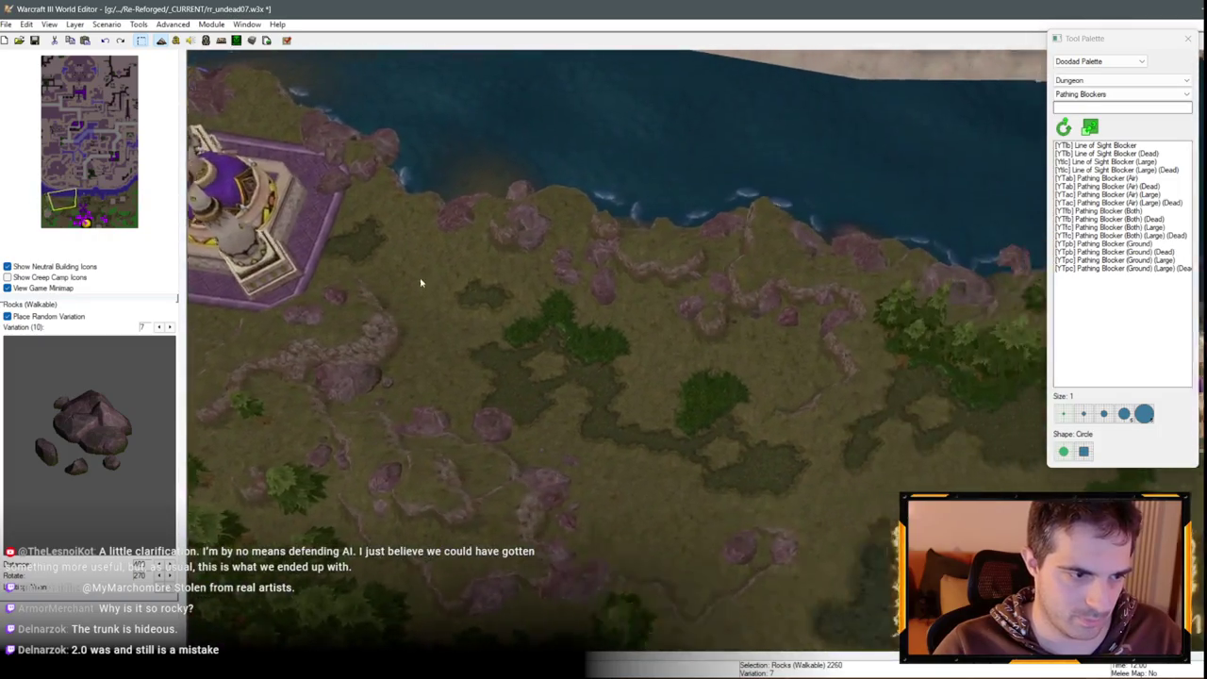
key("Right")
key("Right")
key("Right")
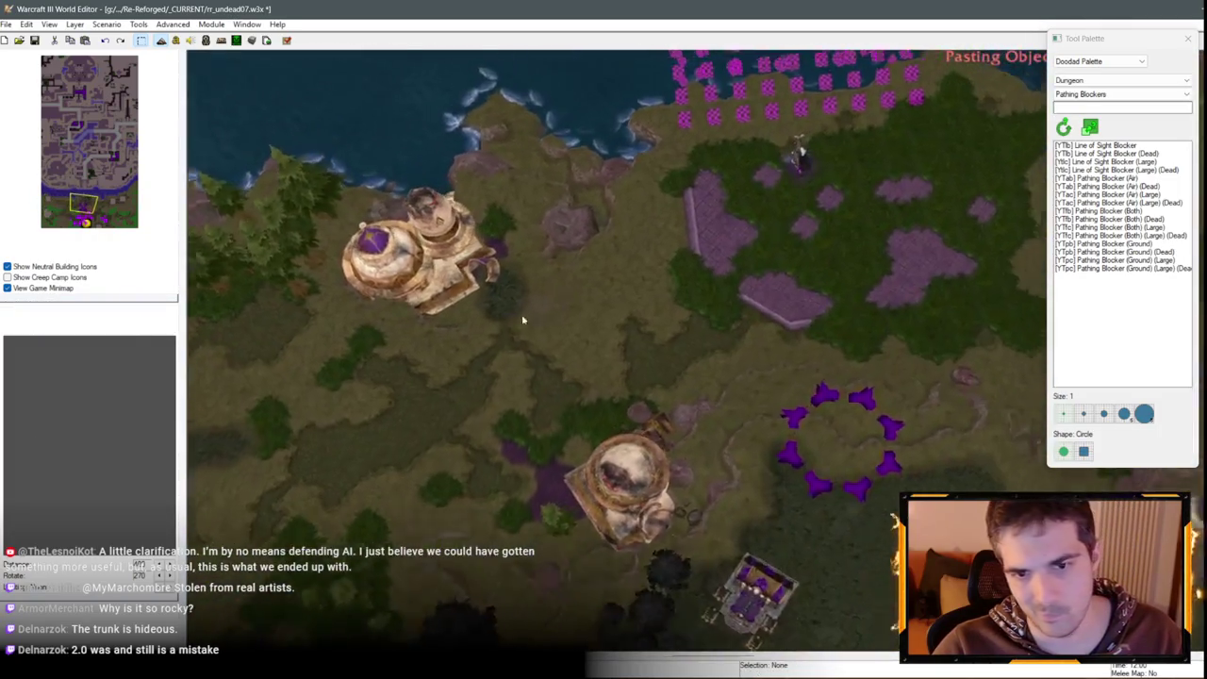
scroll(523, 321, "up", 5)
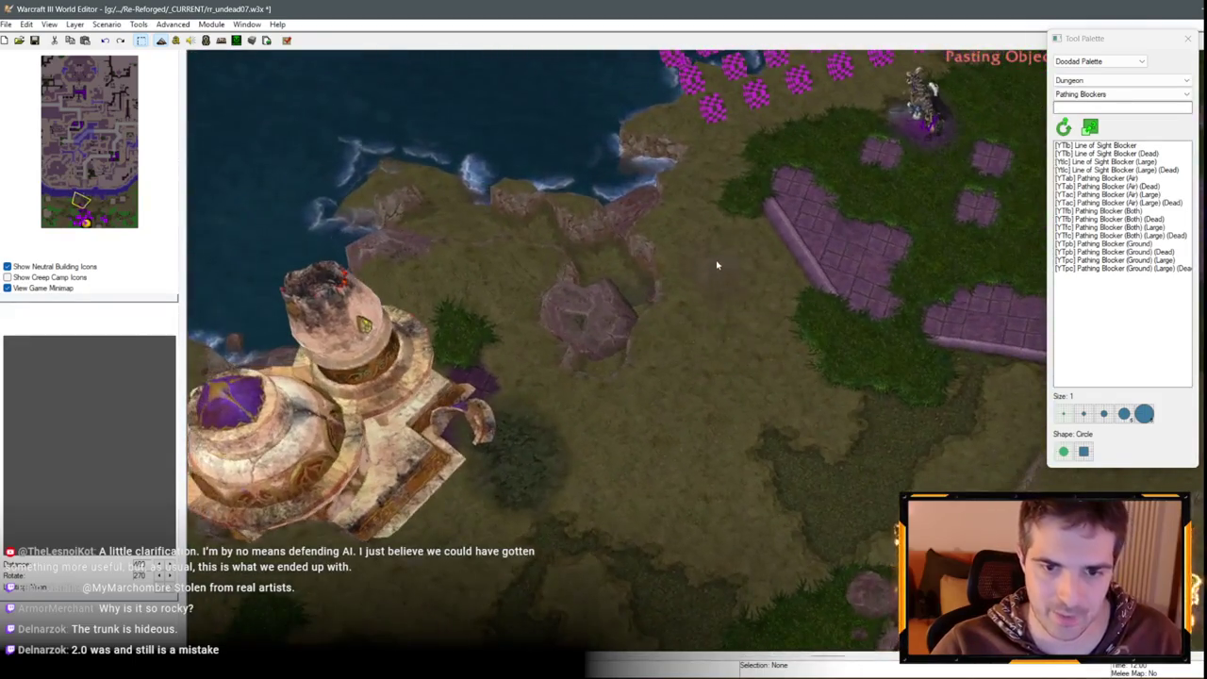
key("Right")
key("Right")
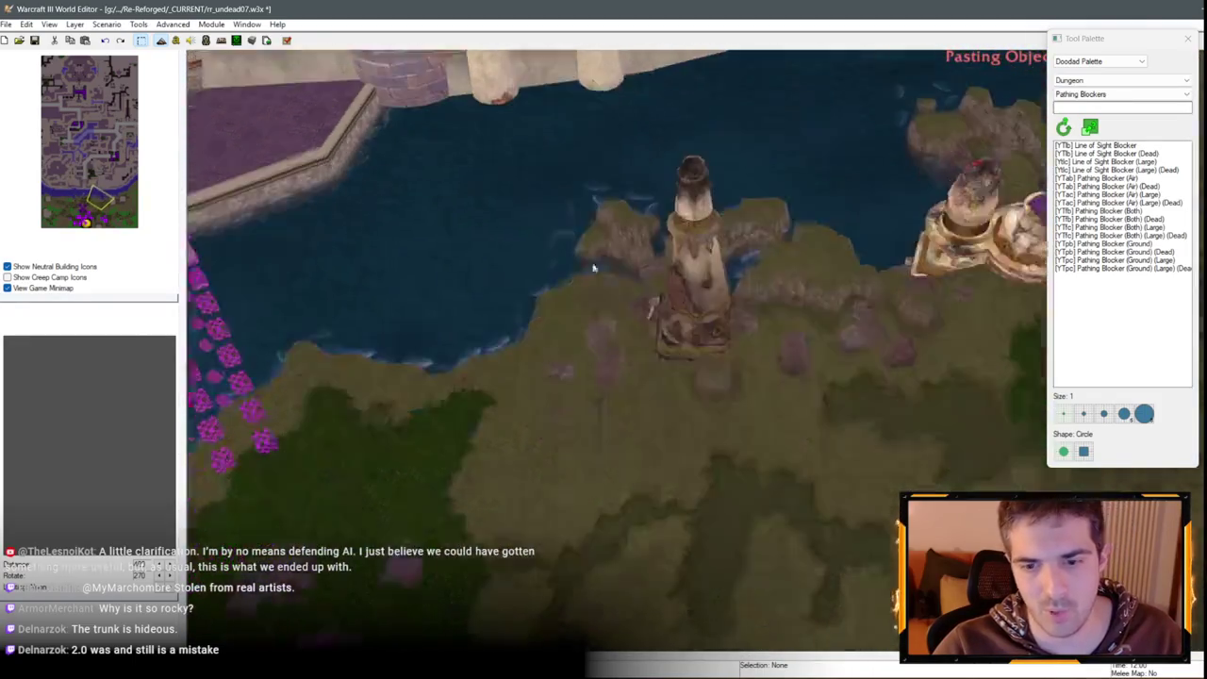
scroll(590, 273, "up", 3)
left_click(660, 262)
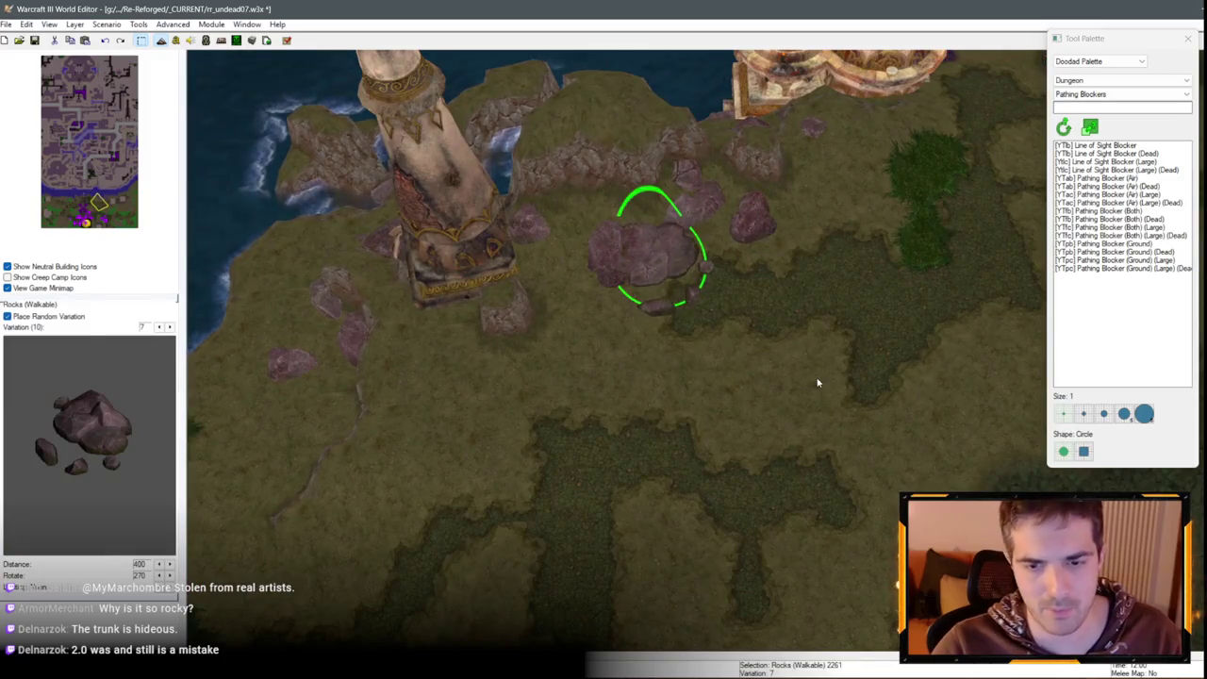
scroll(762, 341, "down", 5)
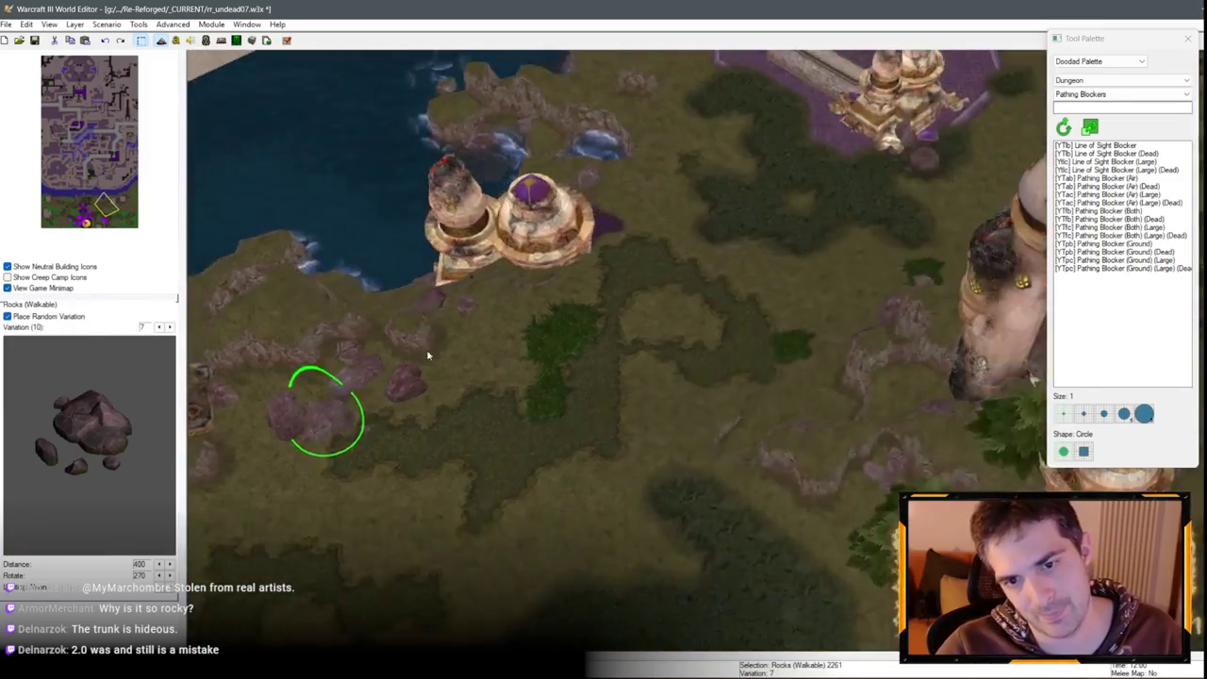
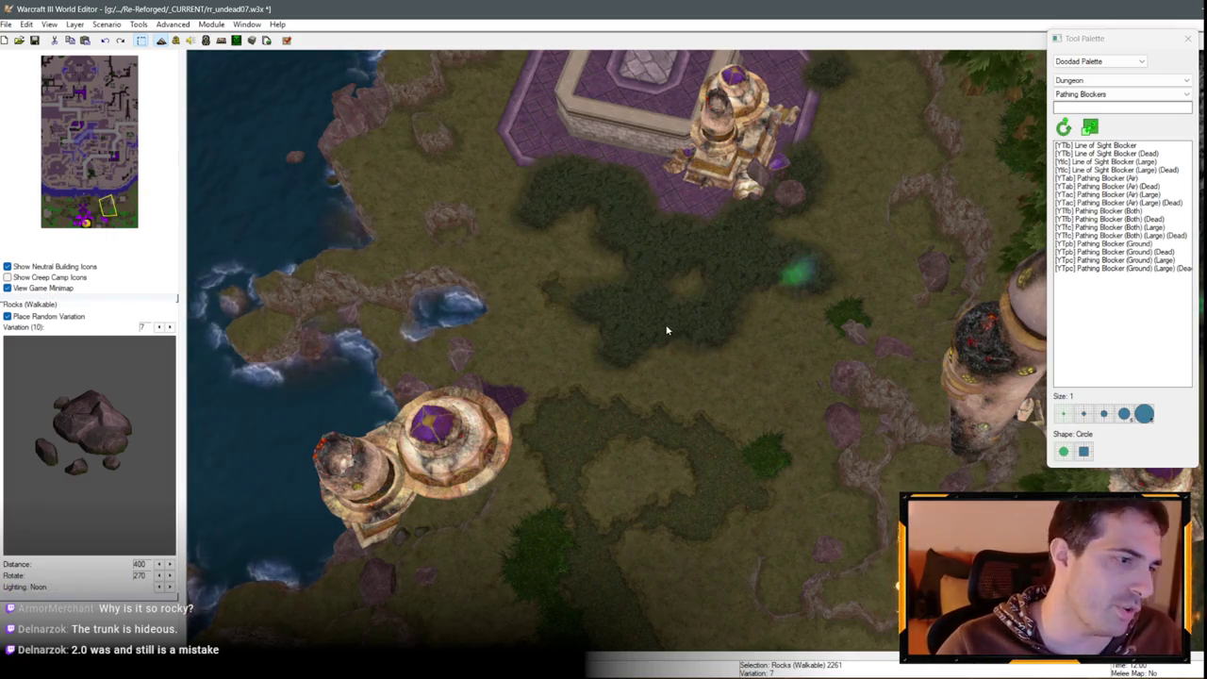
Paste a copy of the walkable rock beside the purple platform and drag it onto the rocky ridge
key("Up")
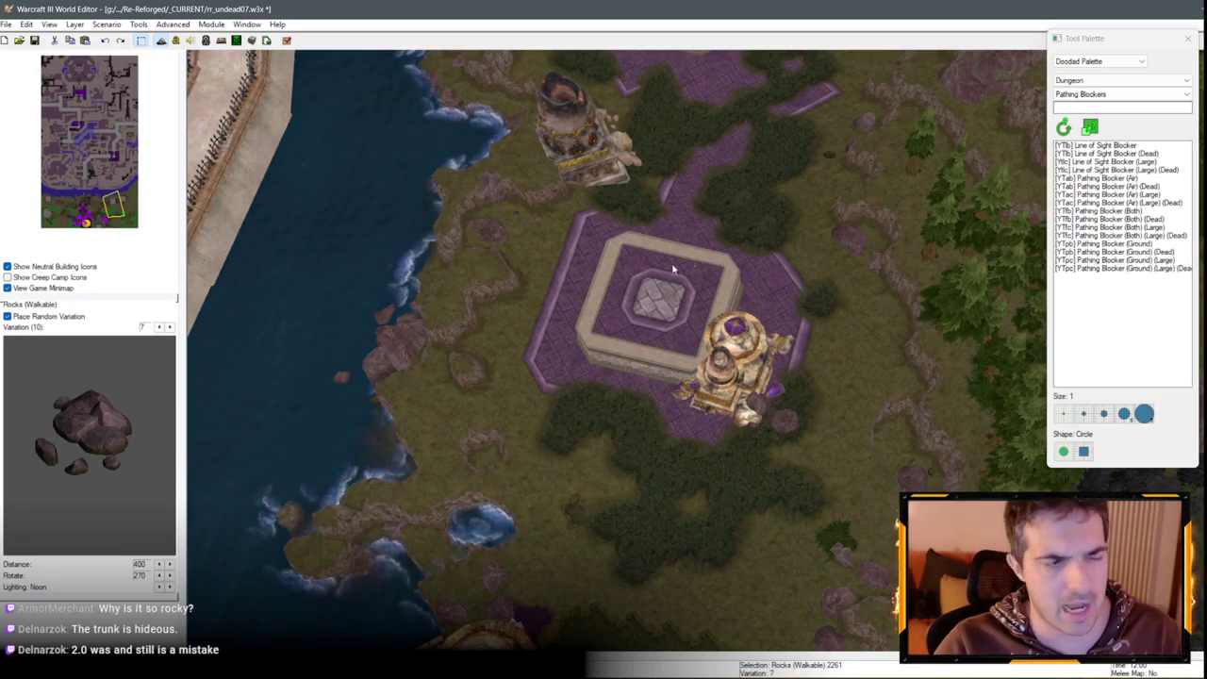
key("Right")
key("ctrl+v")
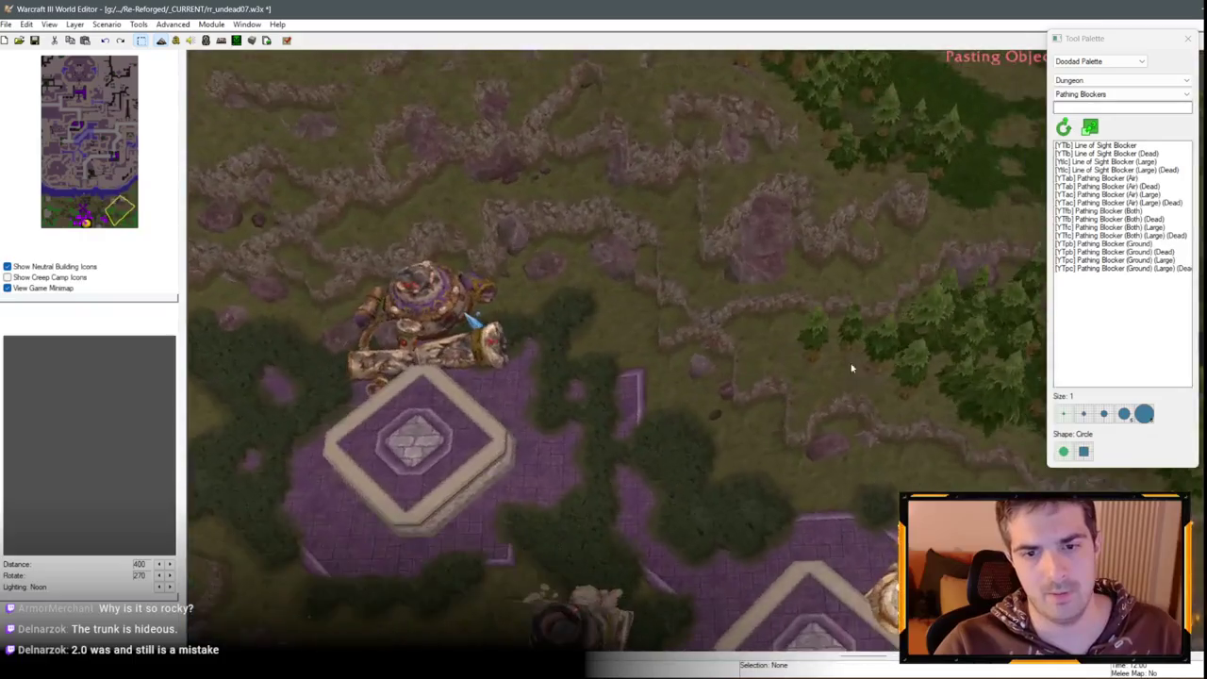
left_click(566, 288)
scroll(613, 358, "up", 3)
mouse_move(655, 366)
left_mouse_down()
mouse_move(792, 302)
mouse_move(779, 289)
left_mouse_up()
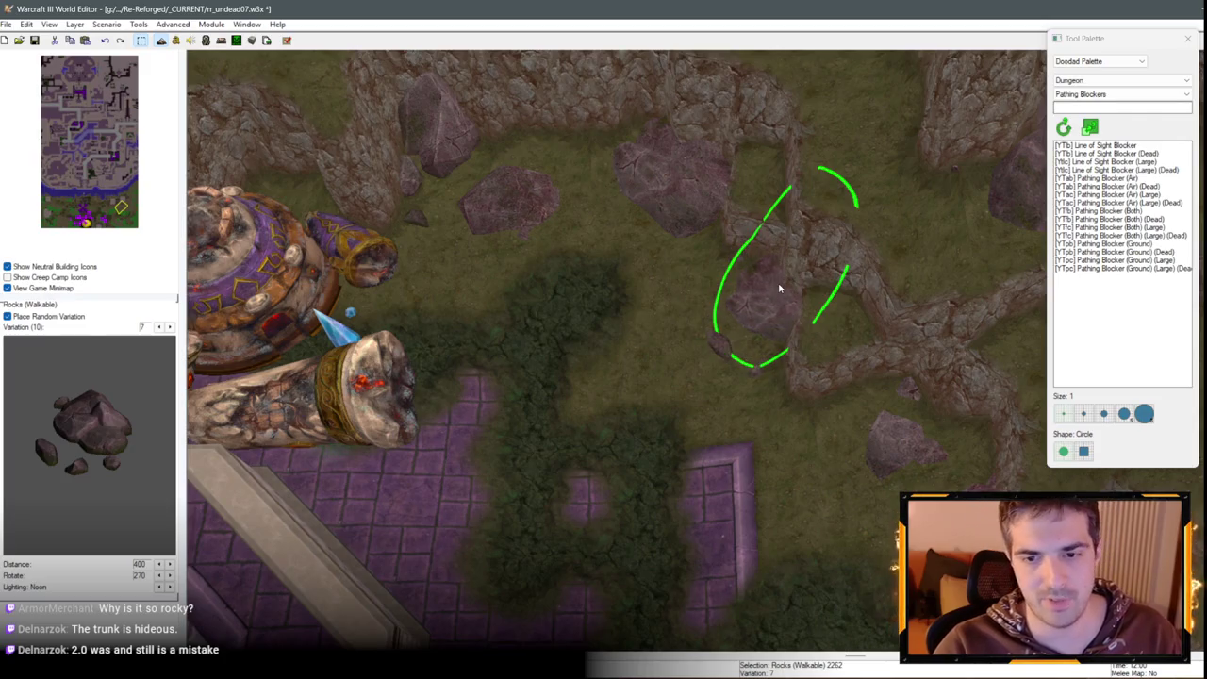
scroll(779, 289, "down", 3)
Paste another rock copy among the ridges and nudge it onto the ridge line
key("Up")
key("Up")
key("Up")
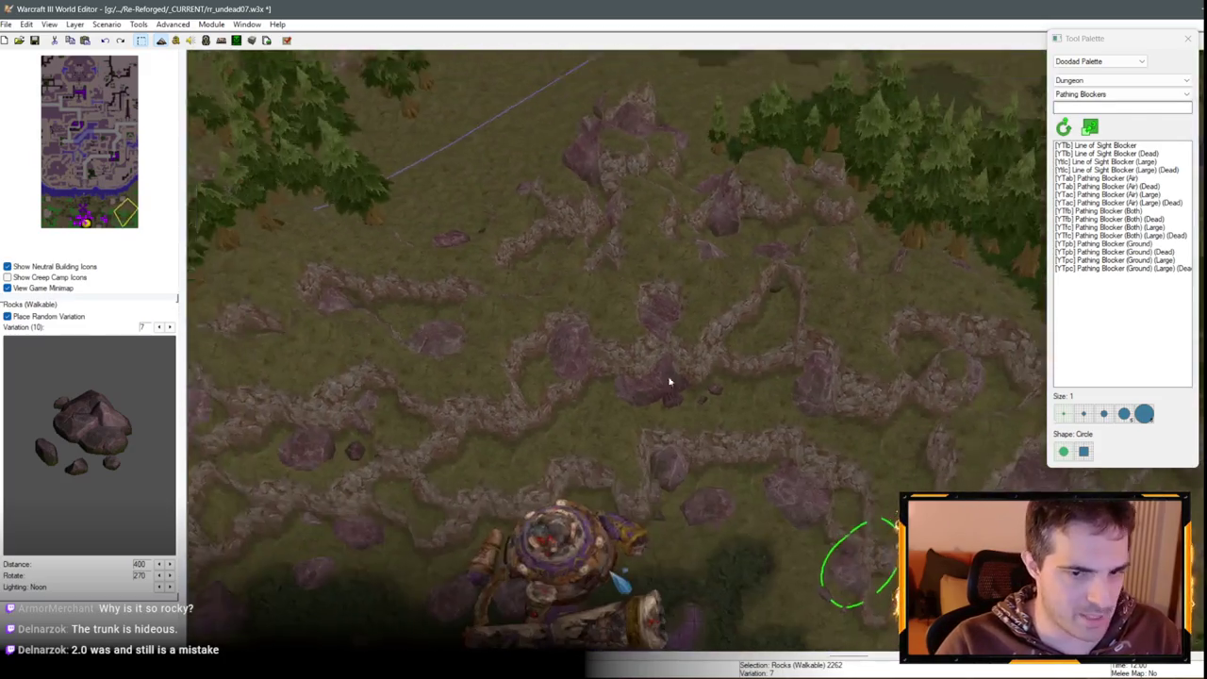
key("ctrl+v")
key("Up")
key("Up")
key("Up")
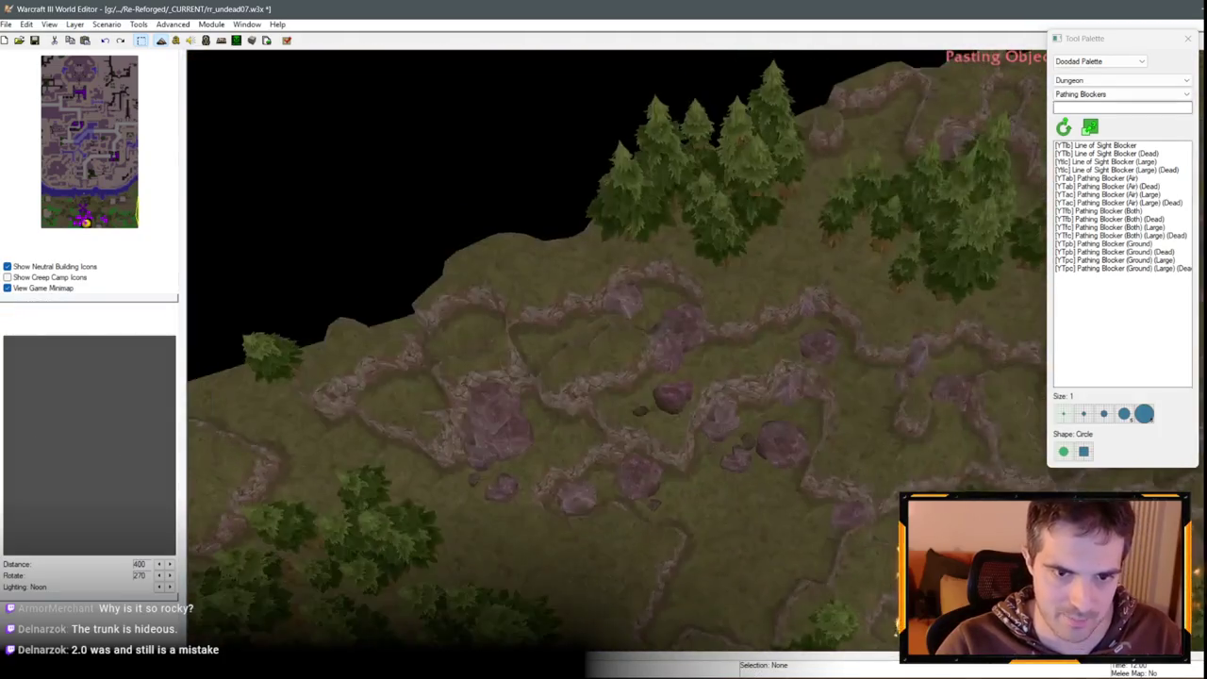
key("Down")
key("Down")
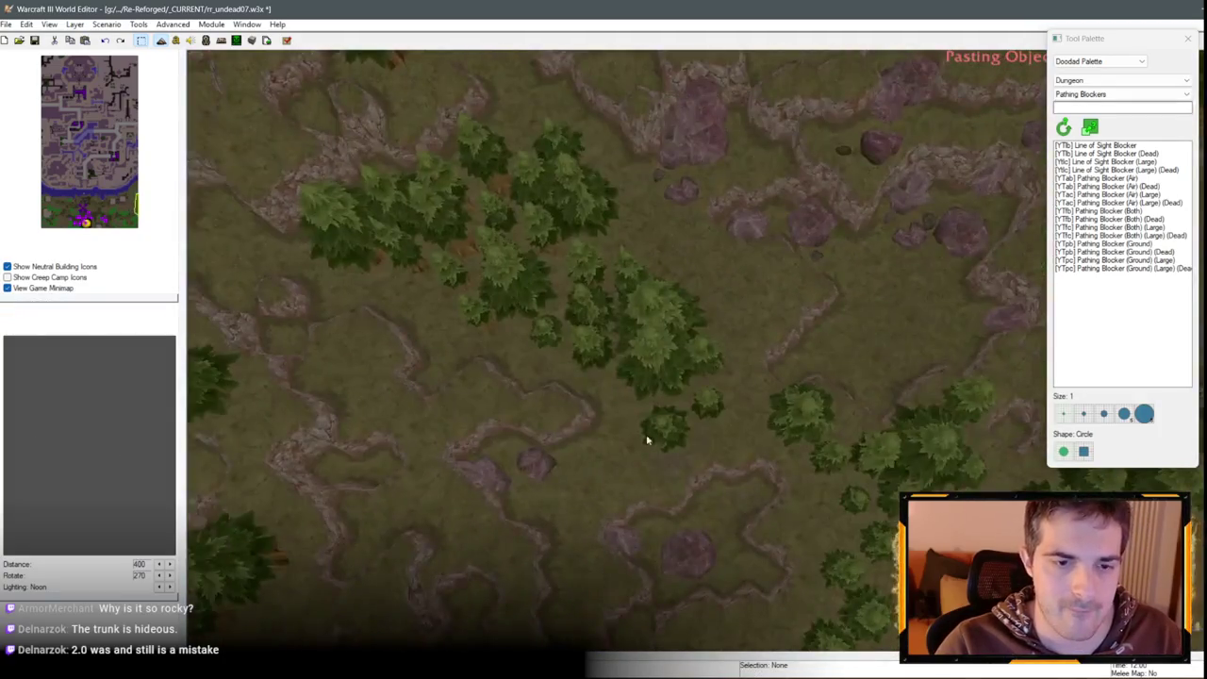
key("Up")
key("Up")
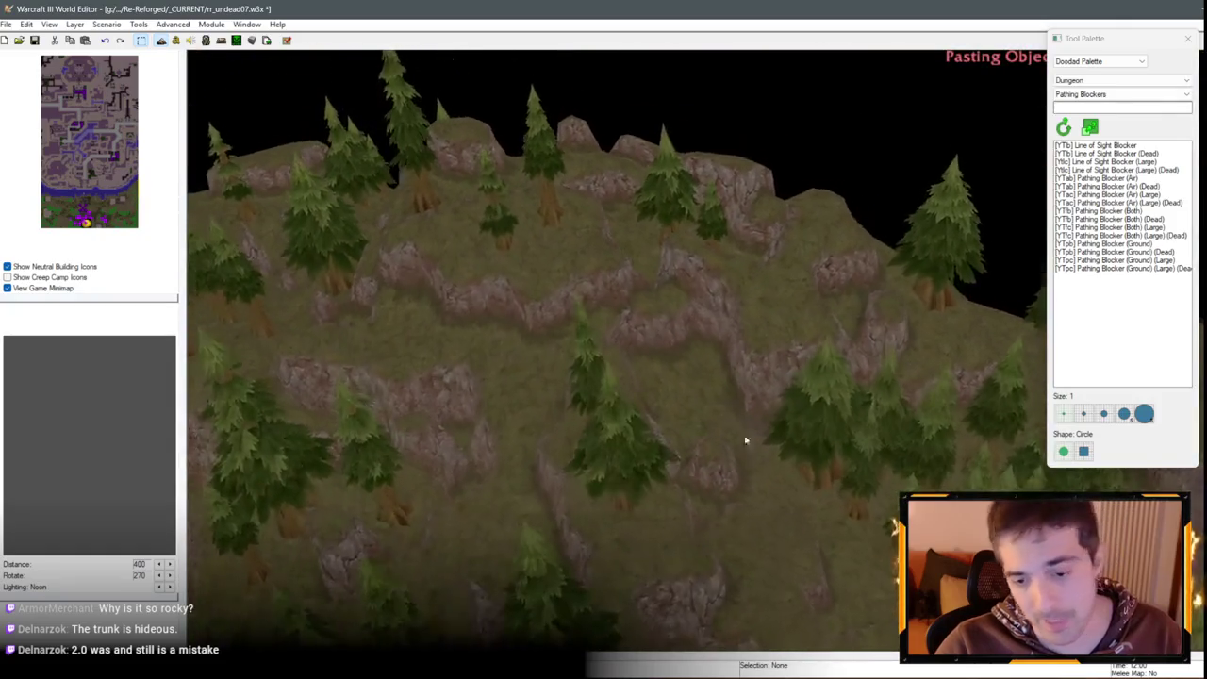
scroll(642, 409, "up", 3)
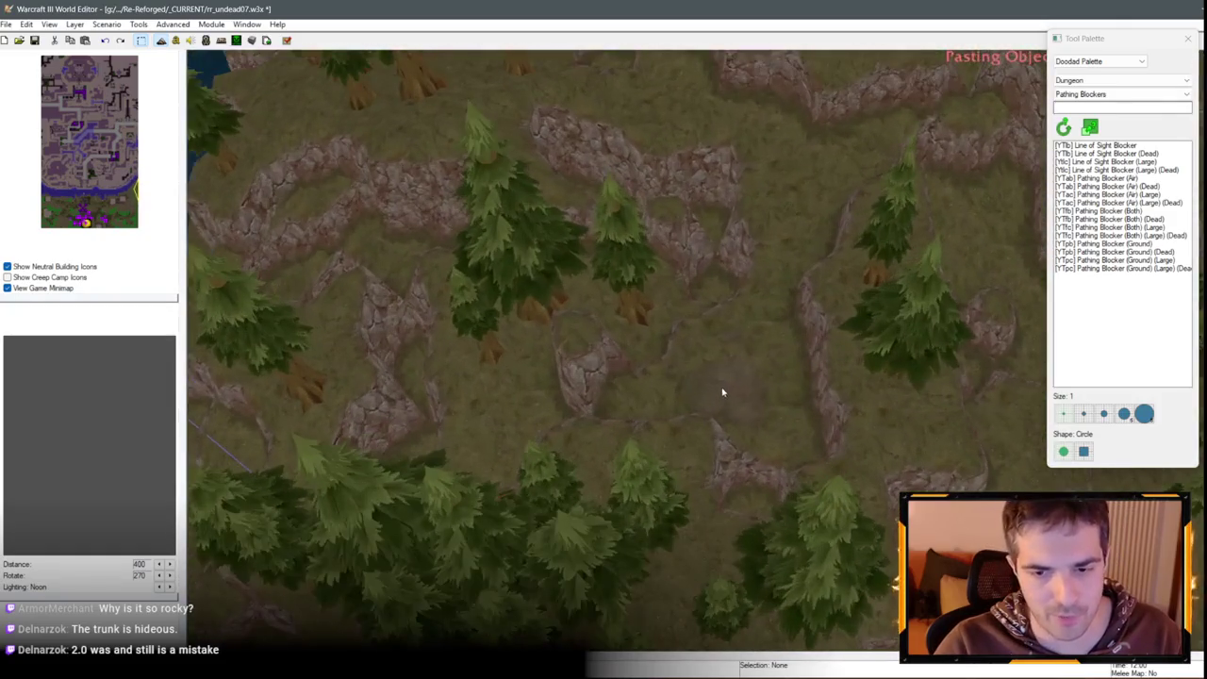
left_click(764, 396)
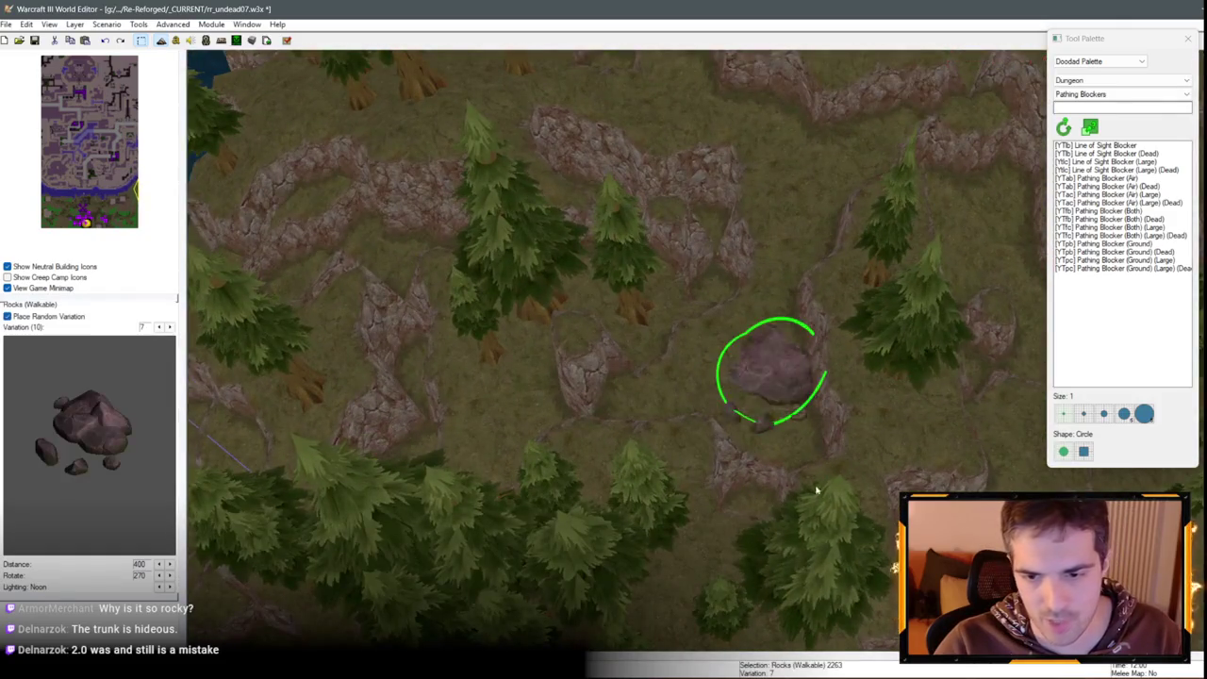
scroll(891, 556, "up", 2)
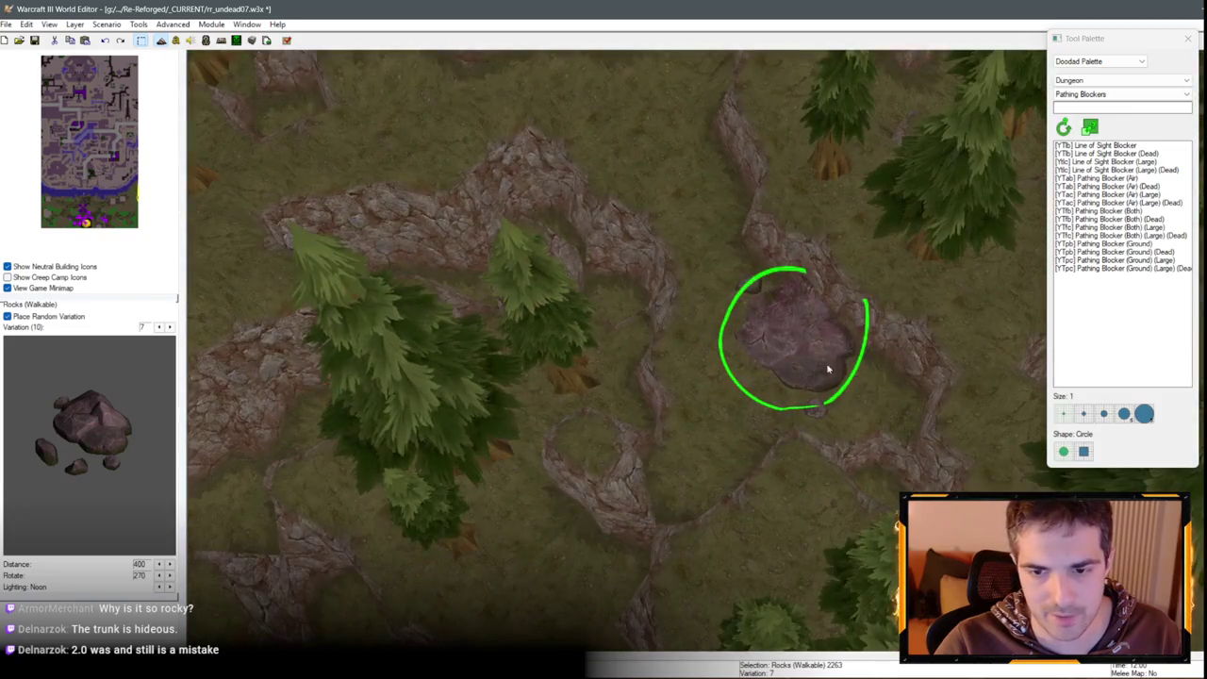
mouse_move(828, 370)
left_mouse_down()
mouse_move(798, 289)
mouse_move(801, 298)
left_mouse_up()
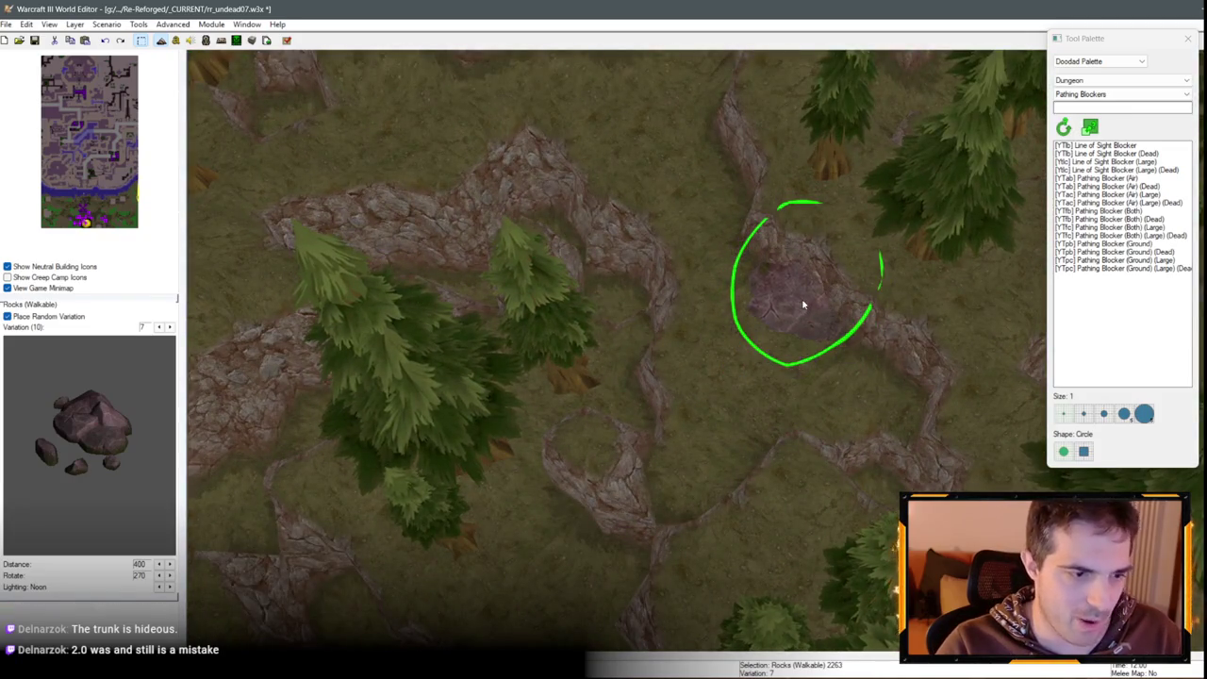
Place a third rock on the ridge, set its variation to 0, and move the cluster up onto the ridge
key("ctrl+v")
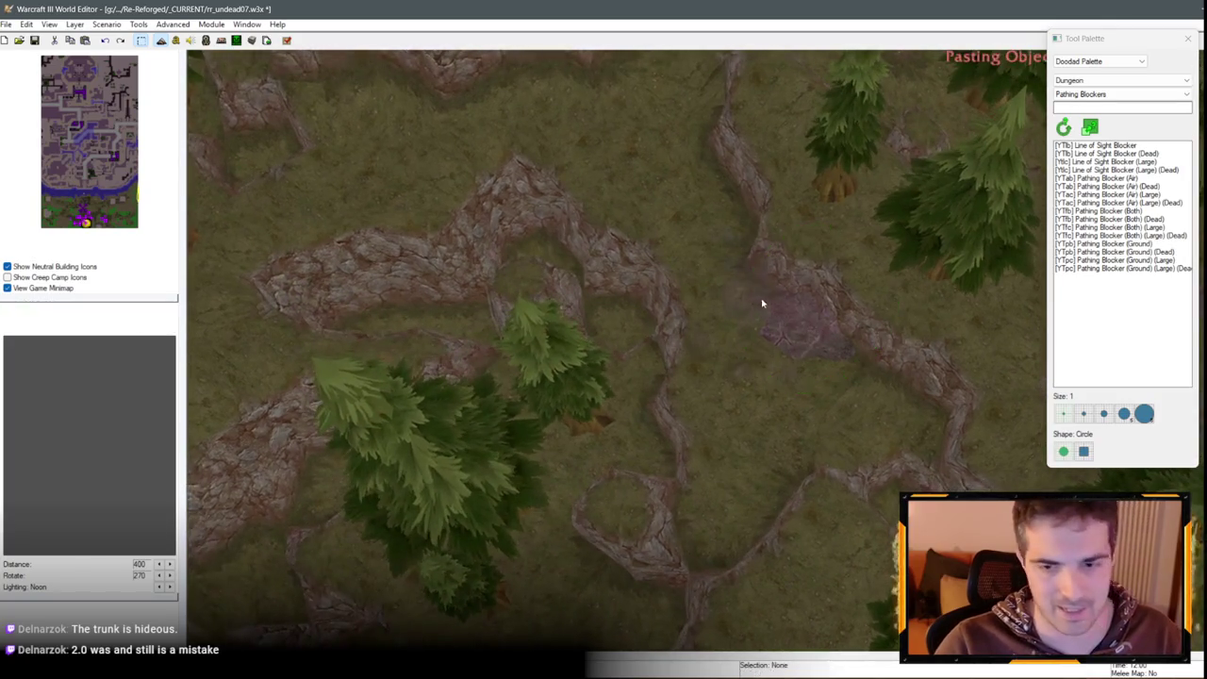
left_click(711, 237)
double_click(721, 226)
left_click(592, 318)
left_click(673, 431)
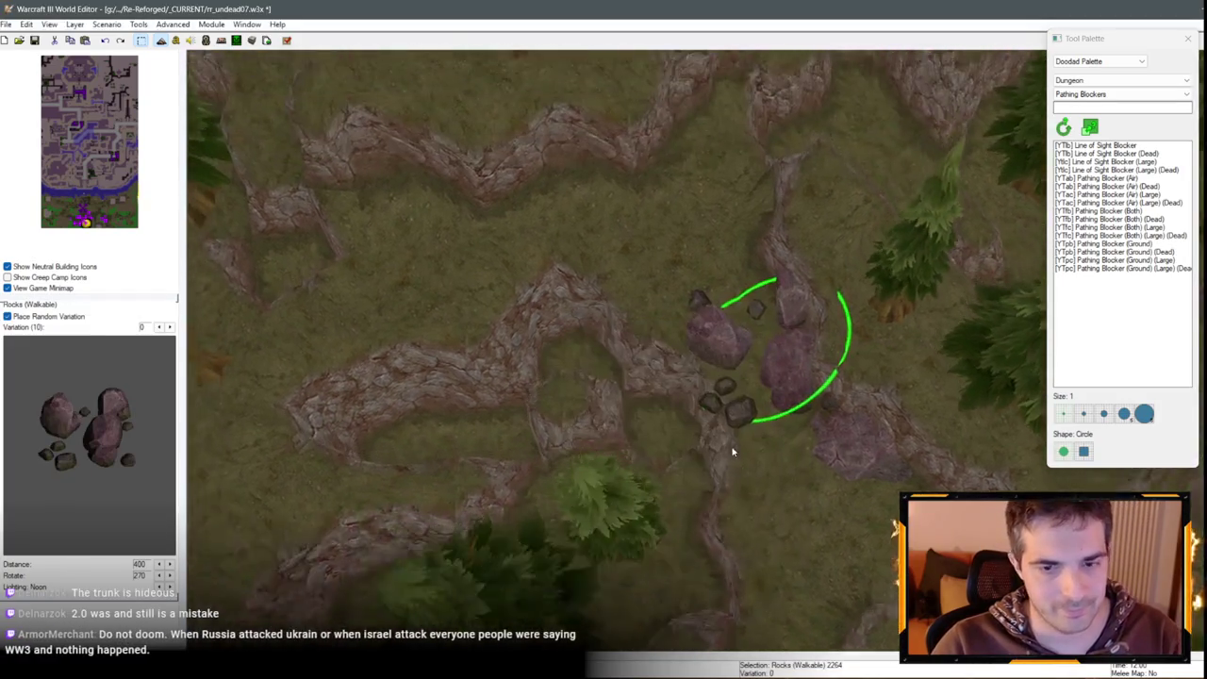
mouse_move(793, 350)
left_mouse_down()
mouse_move(744, 238)
mouse_move(754, 230)
left_mouse_up()
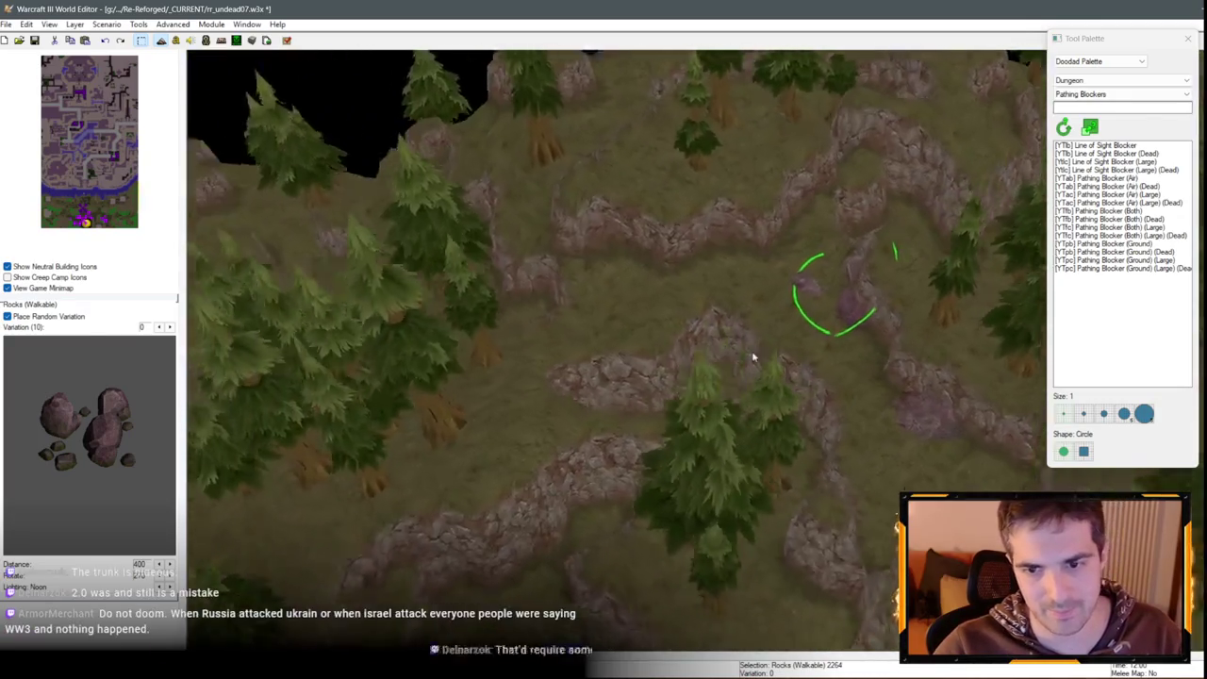
Paste more rocks farther along the ridge and set one to variation 9
key("ctrl+v")
left_click(627, 268)
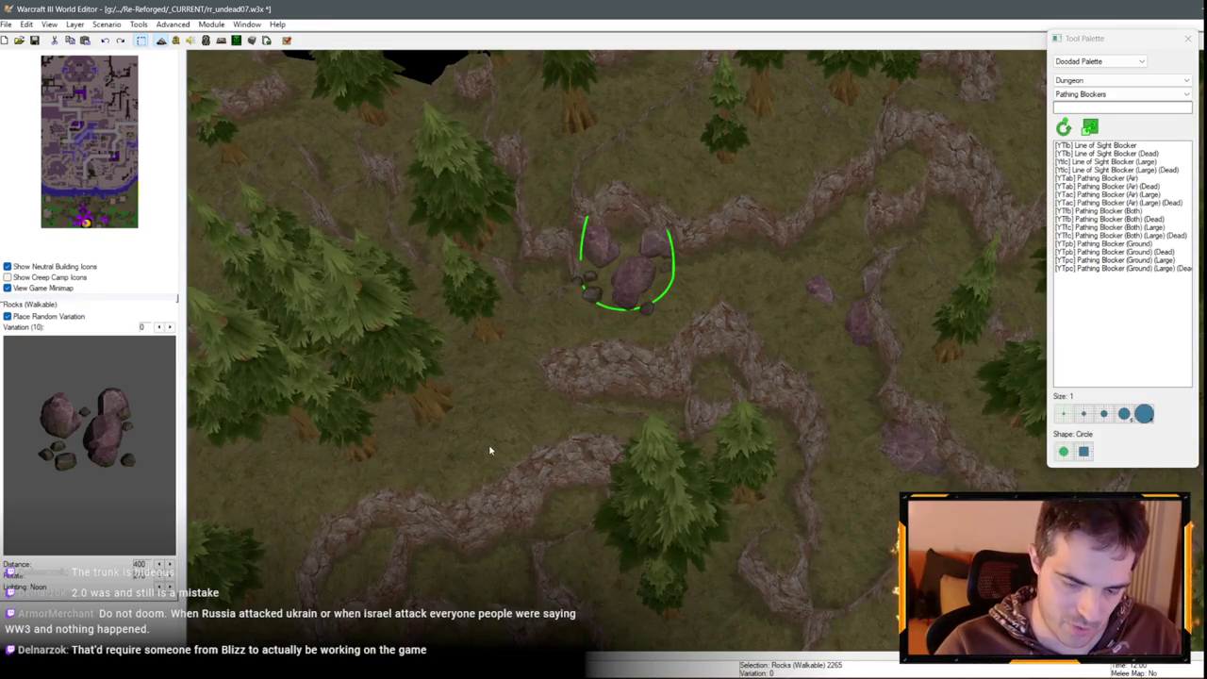
left_click_drag(490, 451, 557, 377)
key("ctrl+v")
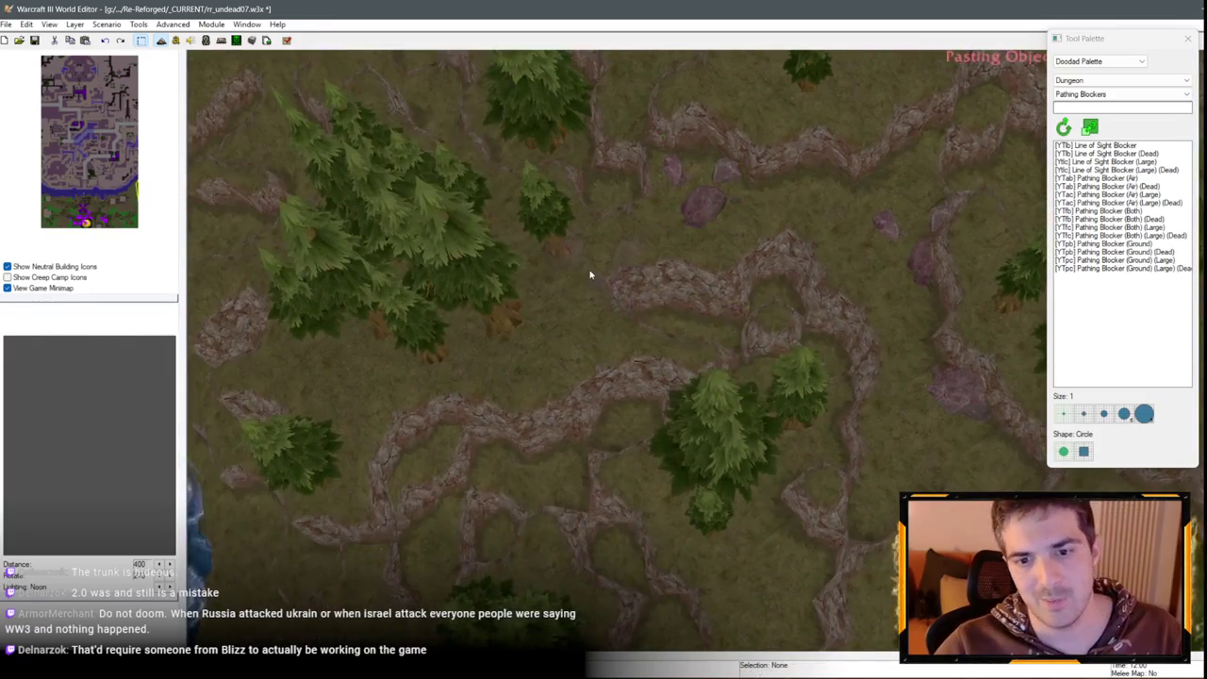
double_click(590, 270)
left_click(595, 314)
left_click(597, 400)
left_click(671, 432)
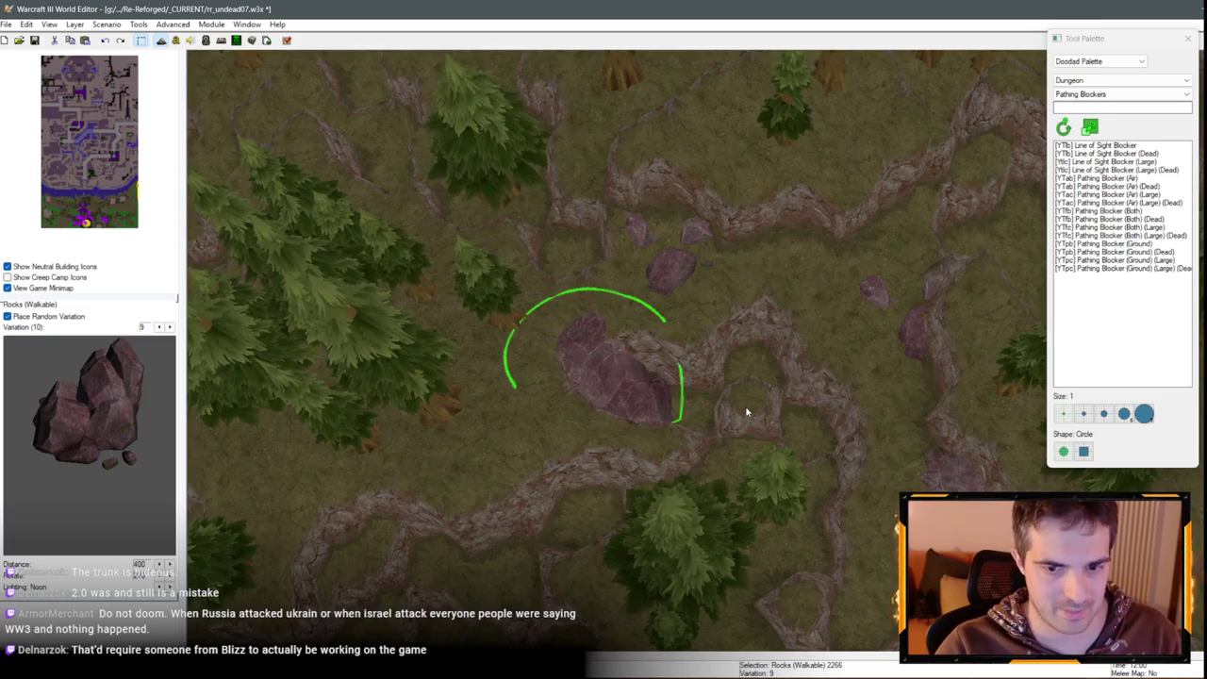
Place the pasted walkable rock on the forested plateau
scroll(580, 371, "down", 5)
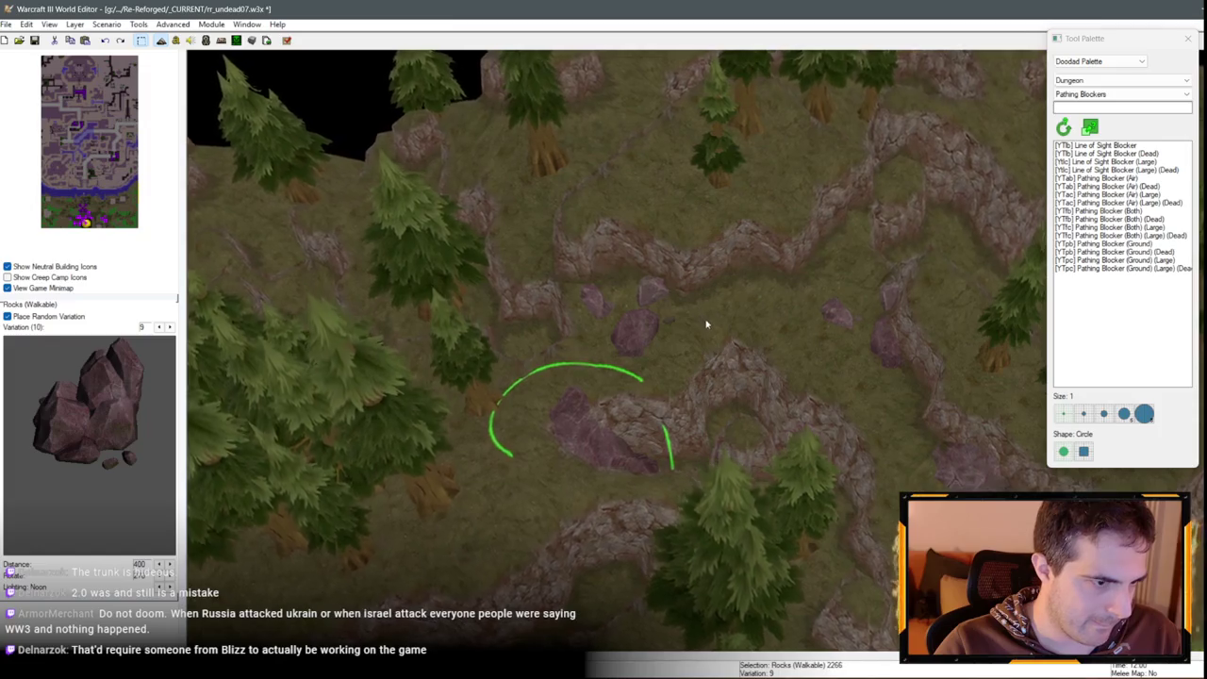
scroll(706, 323, "down", 5)
scroll(695, 412, "up", 5)
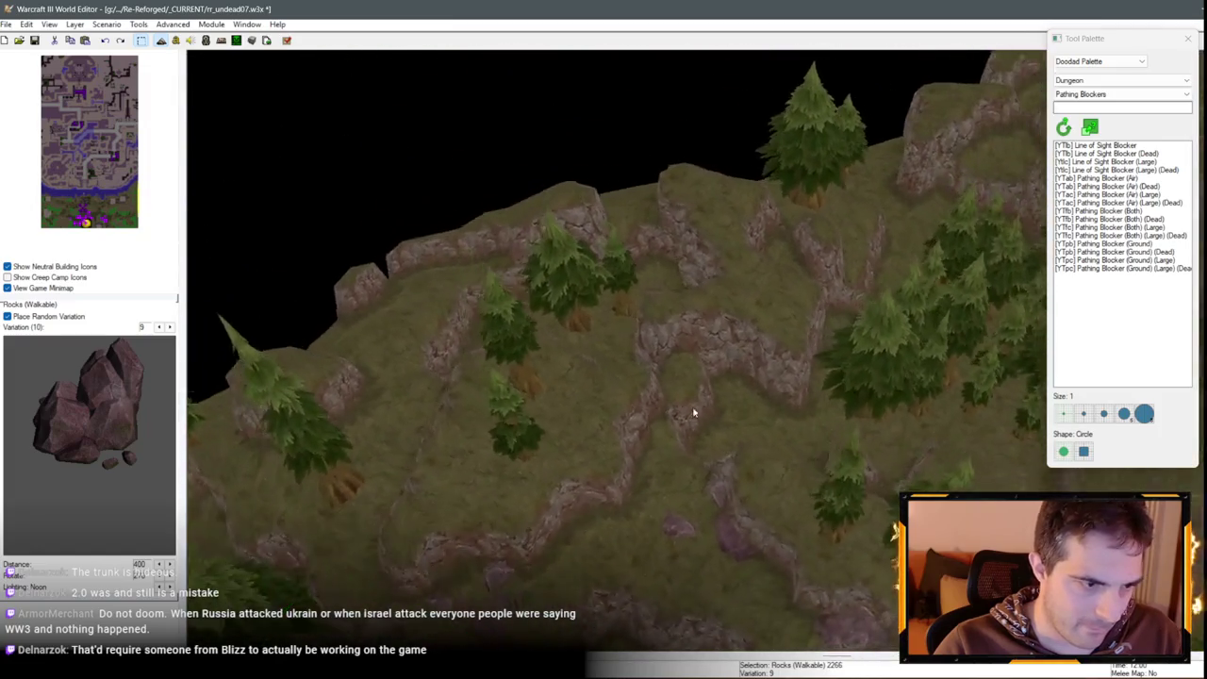
scroll(314, 408, "up", 5)
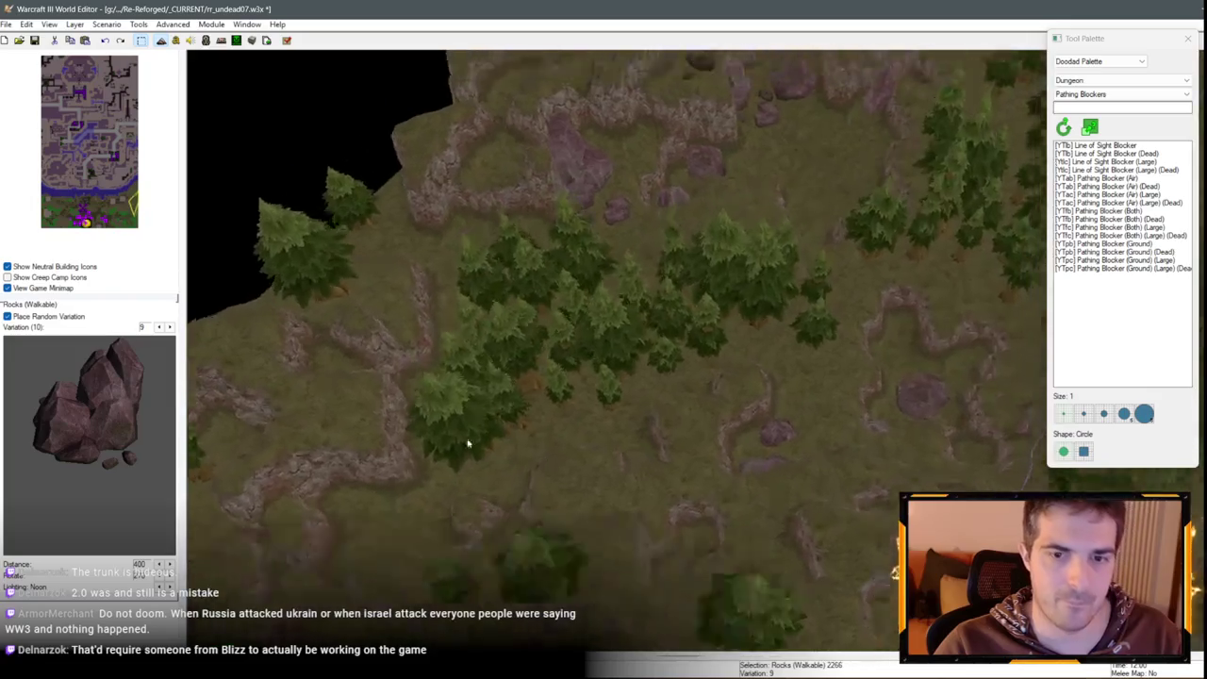
scroll(552, 212, "up", 5)
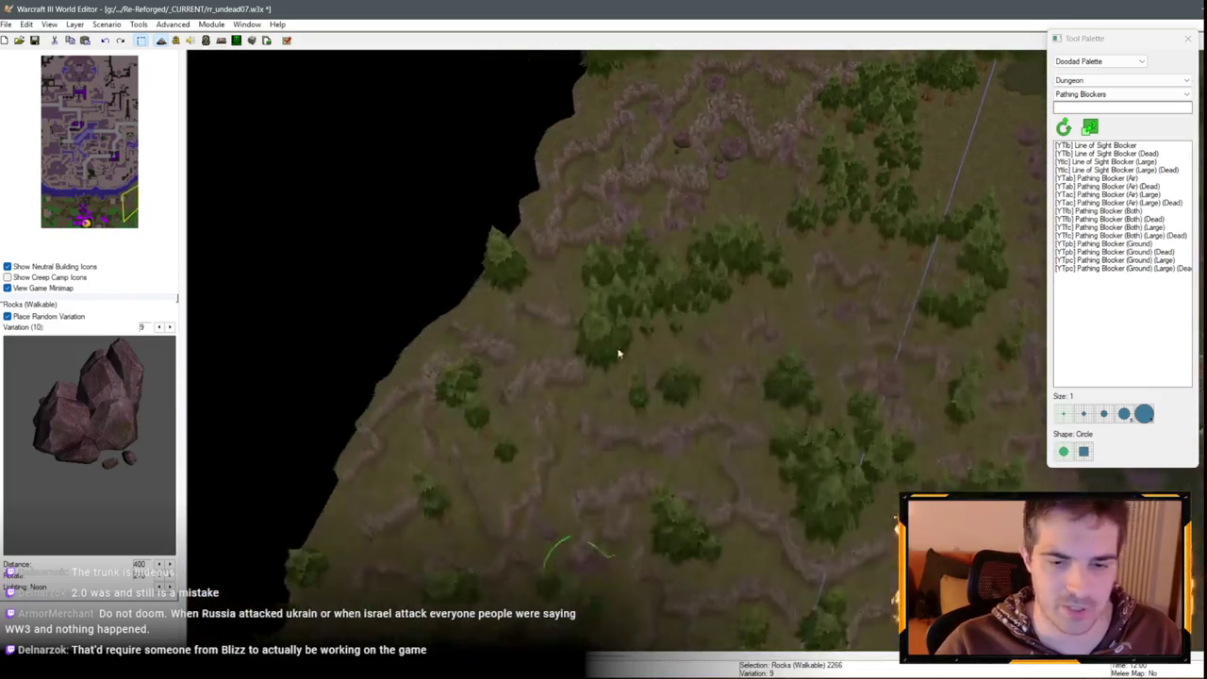
scroll(358, 411, "up", 5)
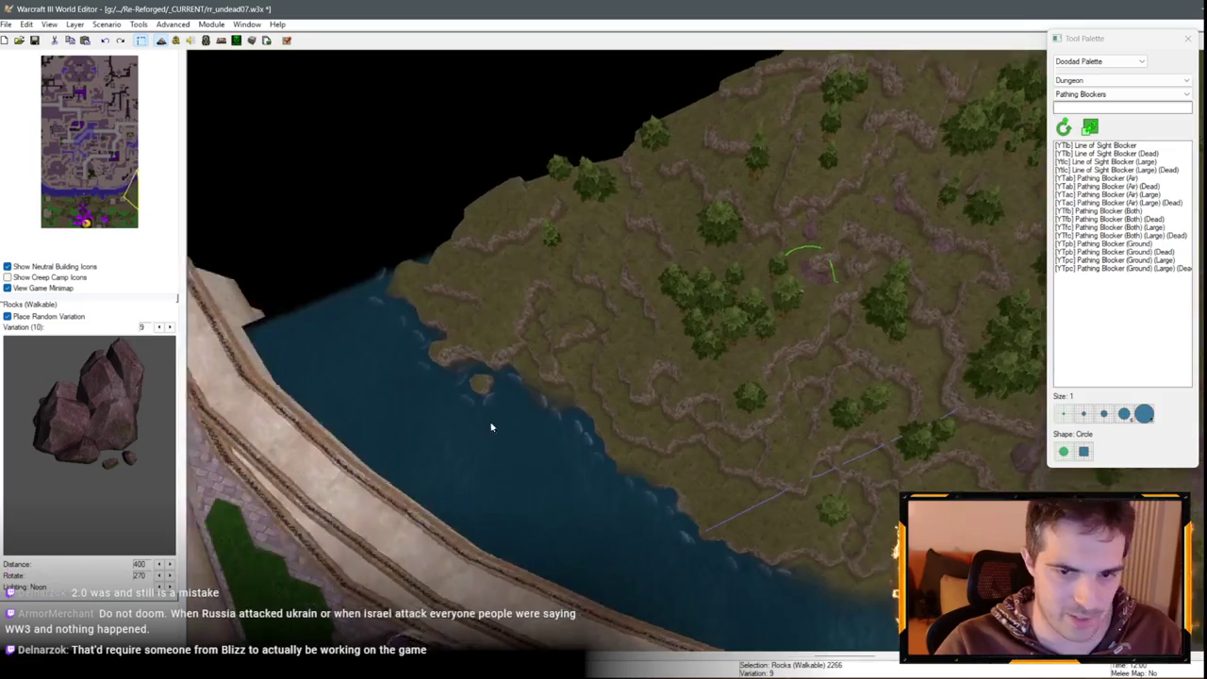
scroll(708, 407, "up", 5)
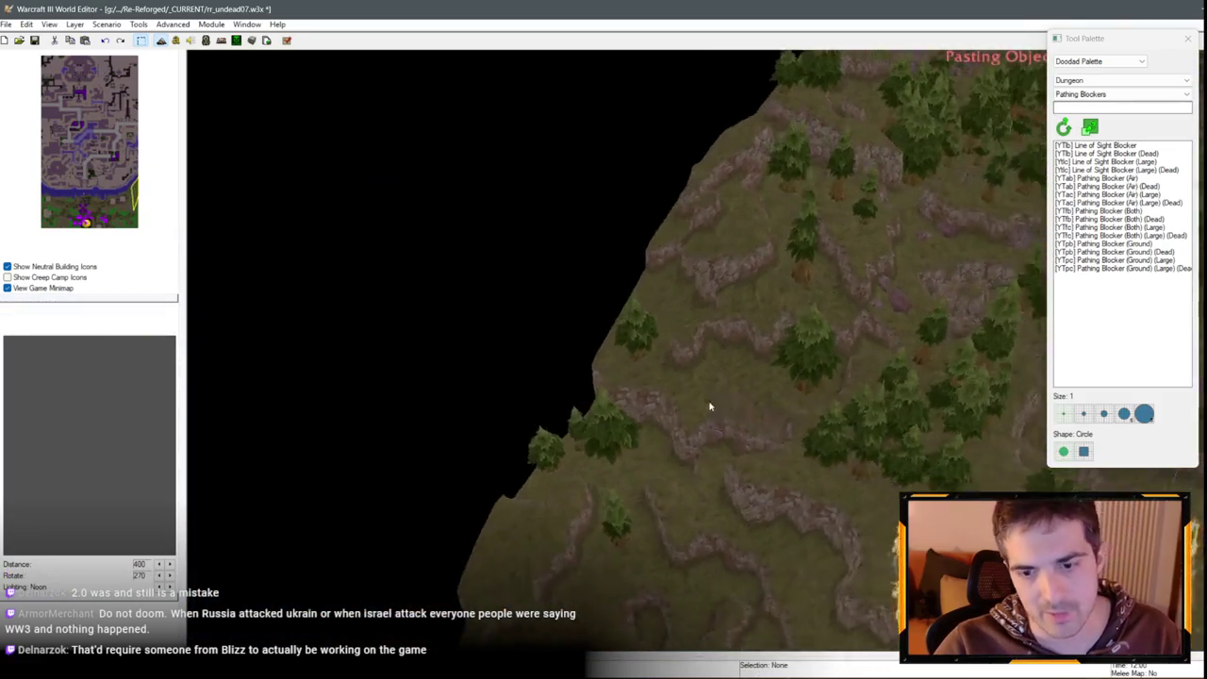
left_click(755, 514)
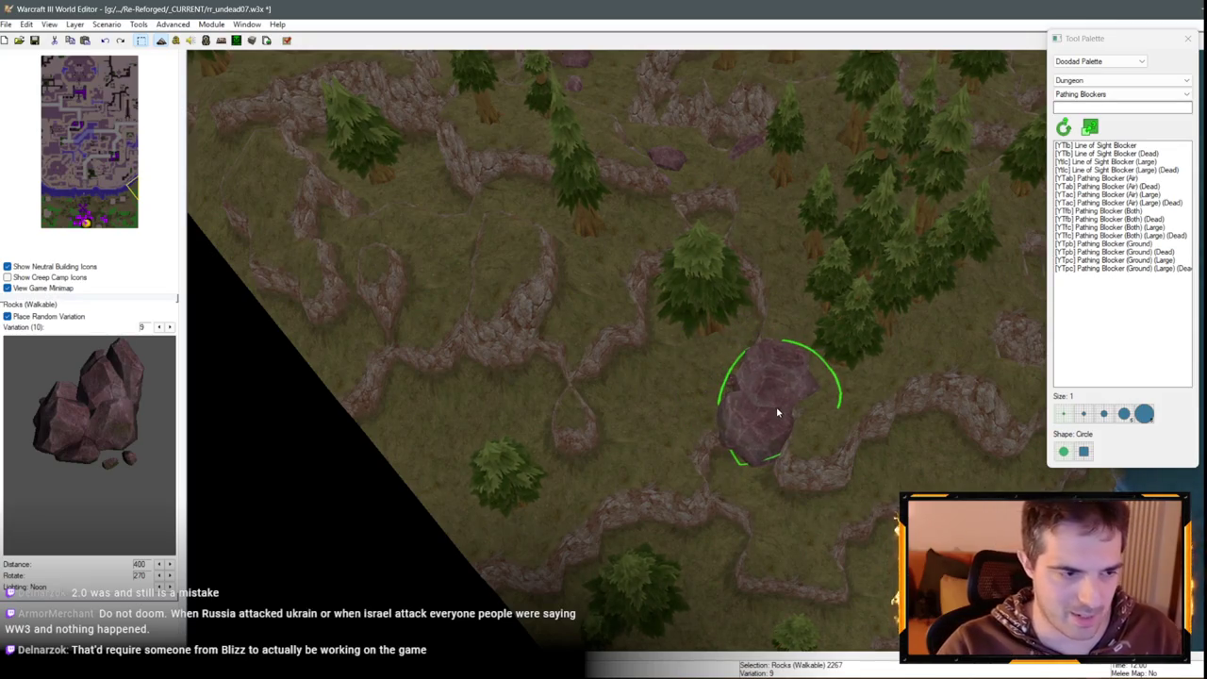
Paste another rock copy onto the ridge and sink it lower into the ground
scroll(778, 412, "up", 3)
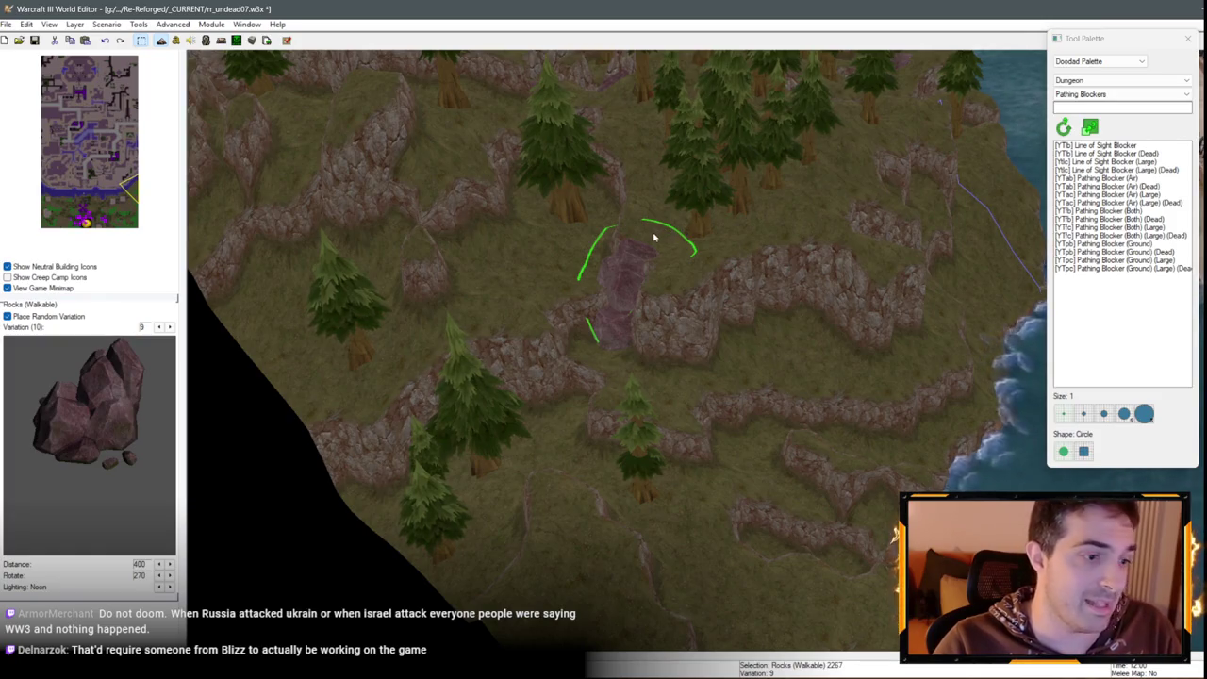
scroll(647, 237, "down", 2)
scroll(541, 194, "down", 2)
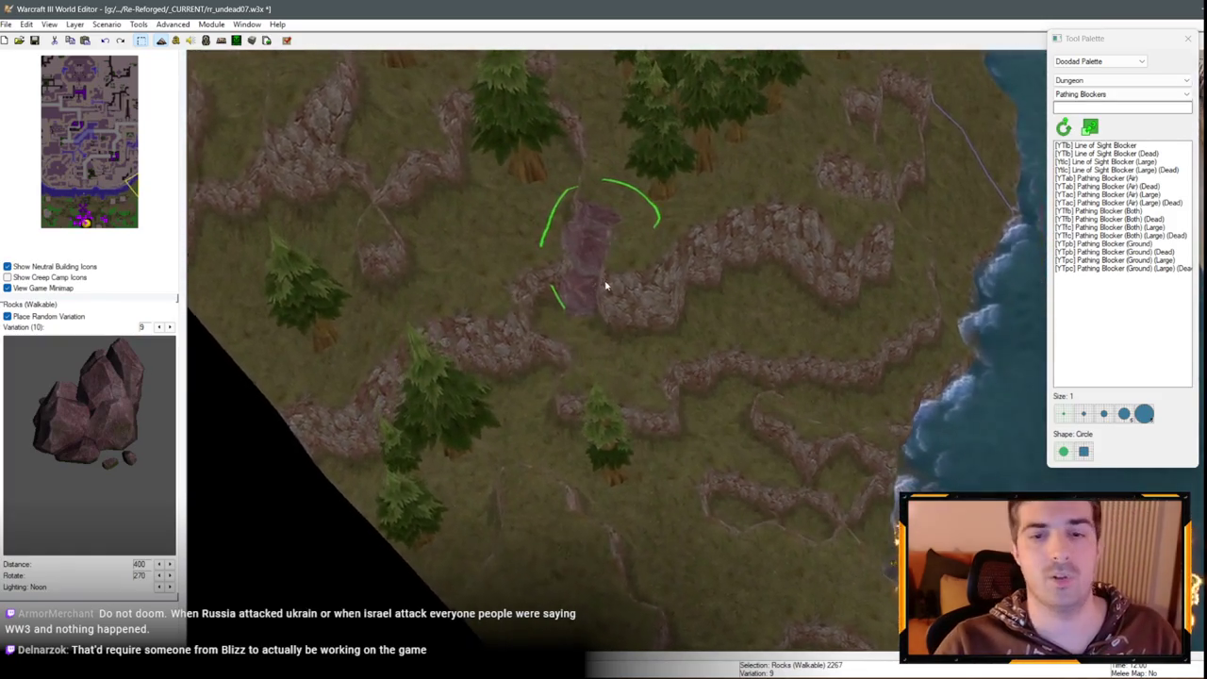
scroll(609, 291, "up", 1)
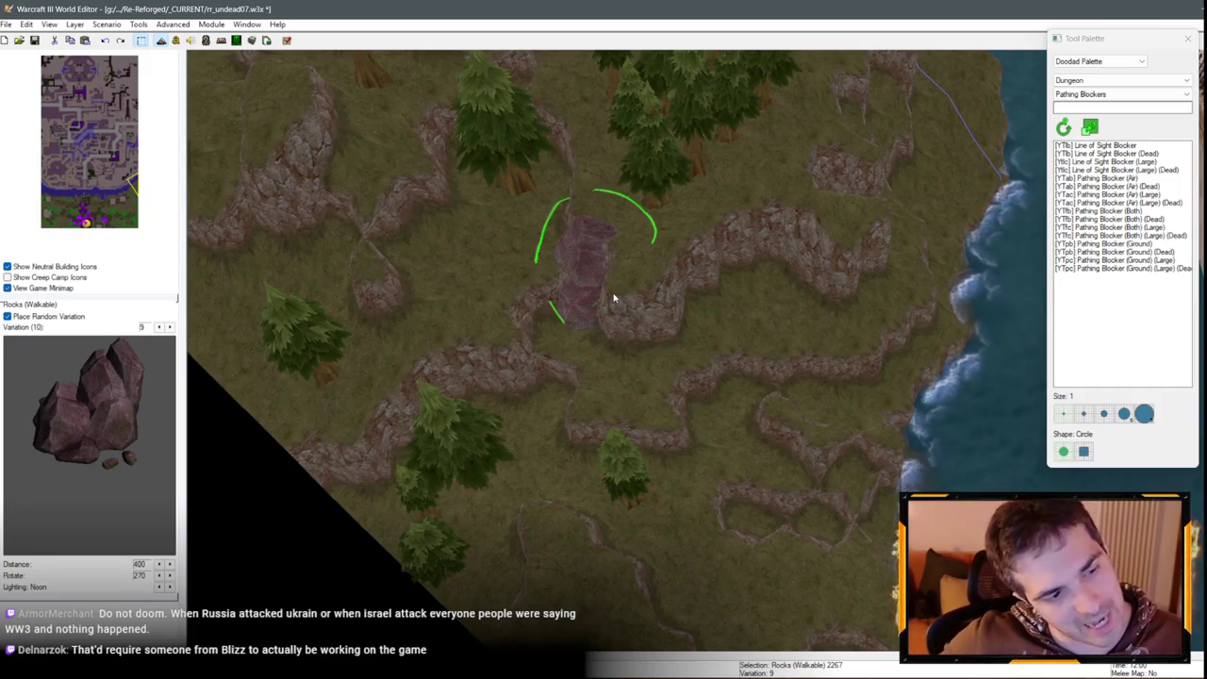
scroll(727, 283, "up", 3)
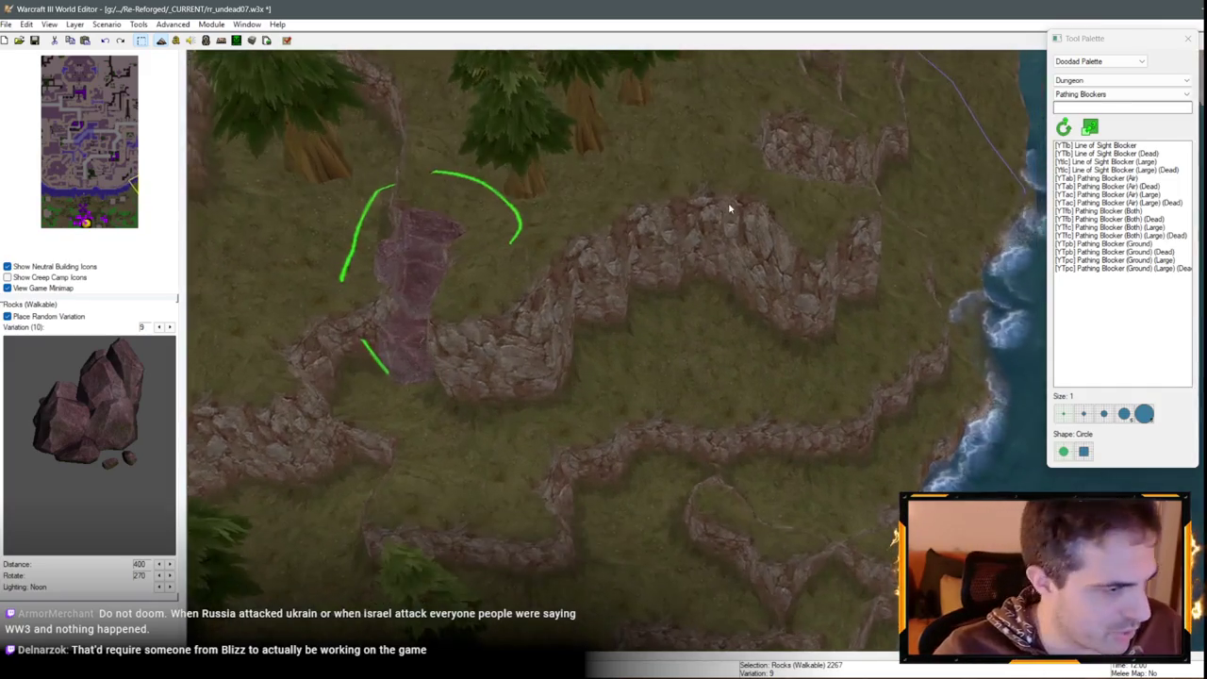
key("ctrl+v")
left_click(695, 283)
key("Page_Down")
key("Page_Down")
key("Page_Down")
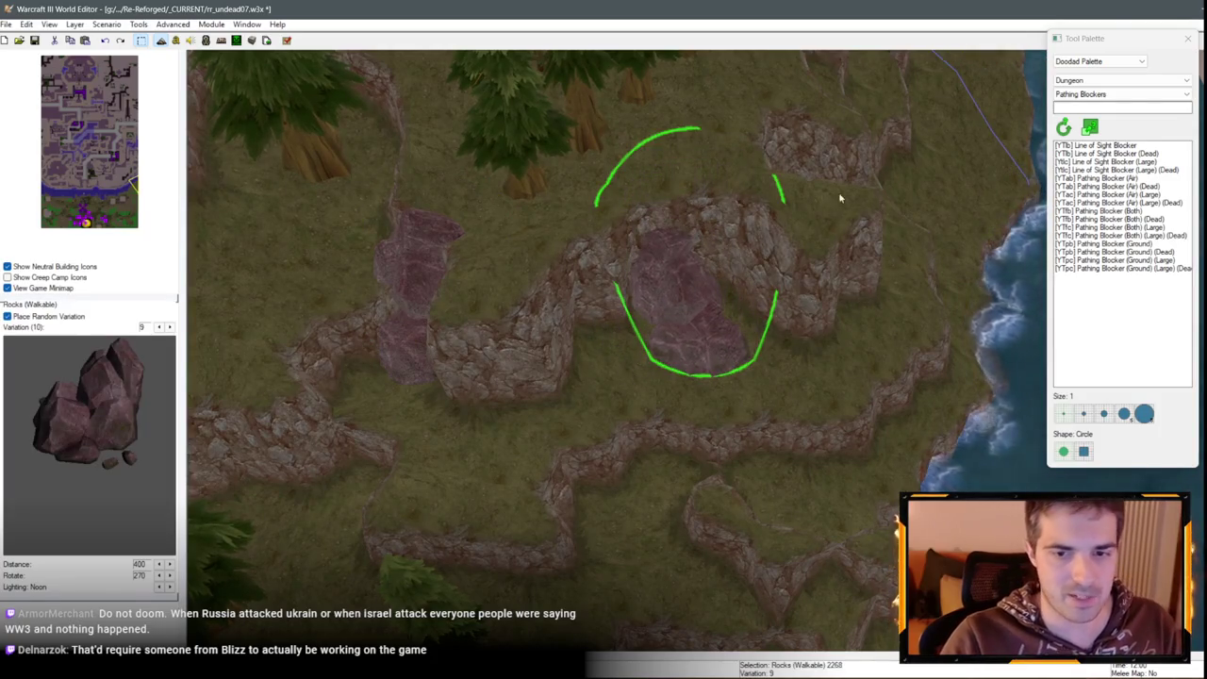
Paste one more rock copy onto the shoreline cliffs
scroll(385, 484, "down", 3)
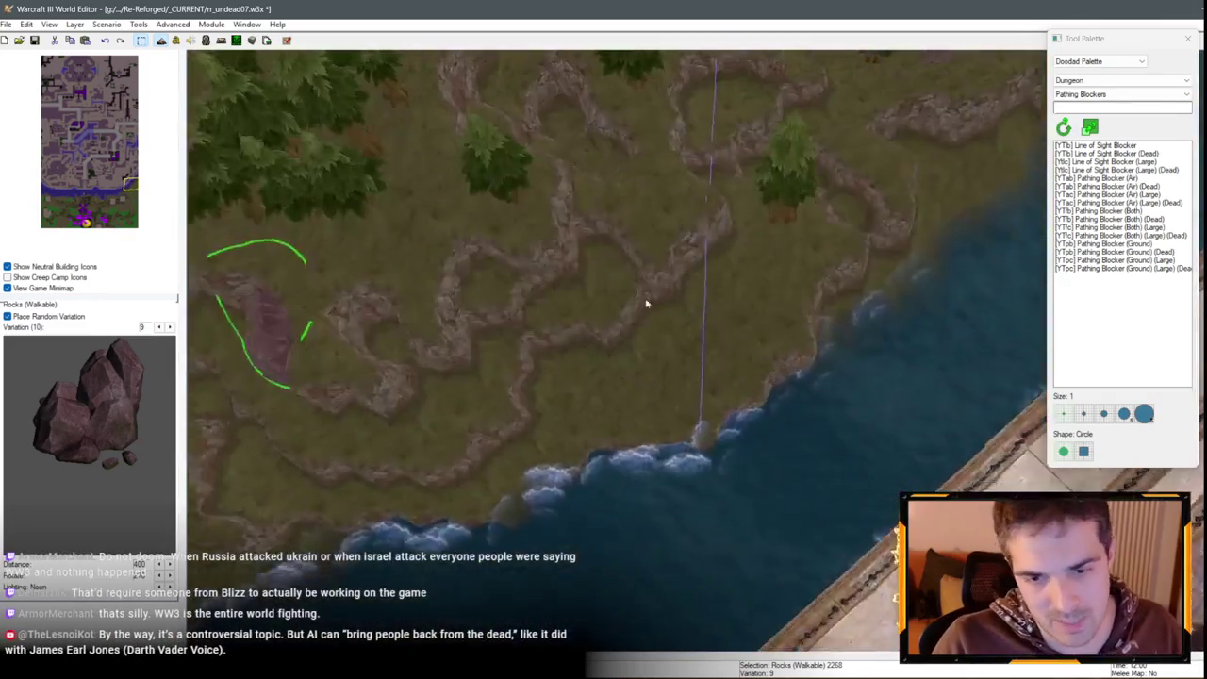
scroll(647, 304, "up", 3)
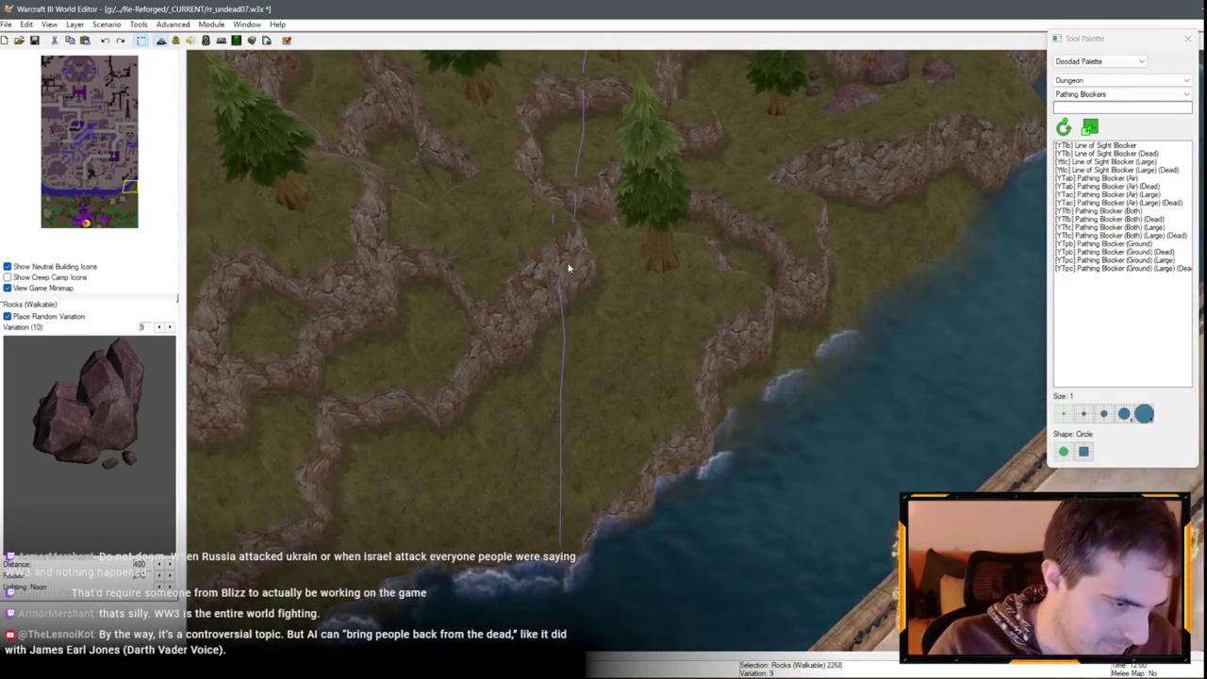
scroll(569, 268, "down", 3)
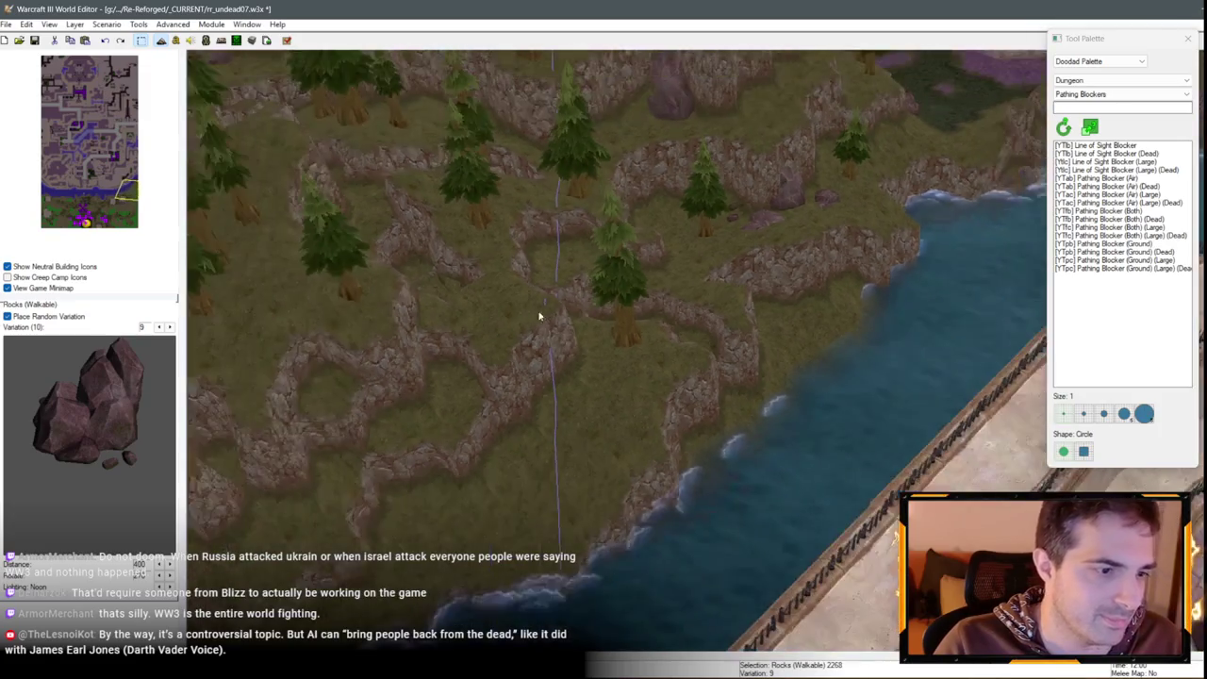
scroll(539, 316, "down", 2)
scroll(701, 251, "up", 3)
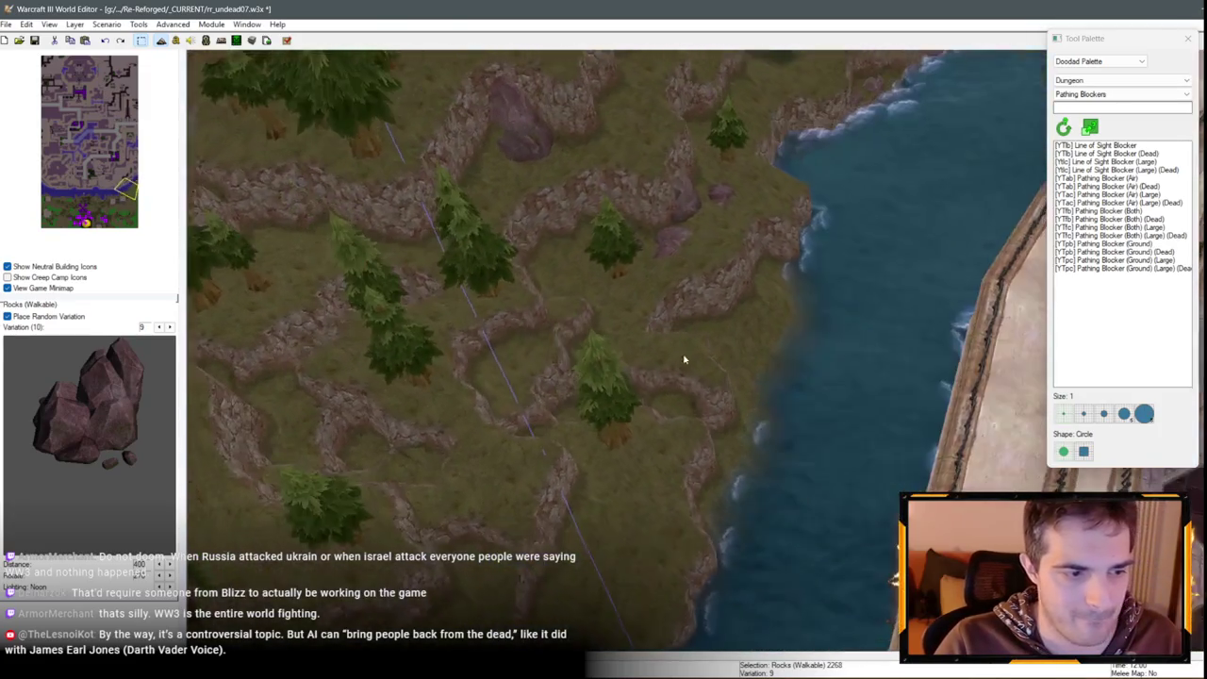
scroll(685, 360, "down", 2)
key("ctrl+v")
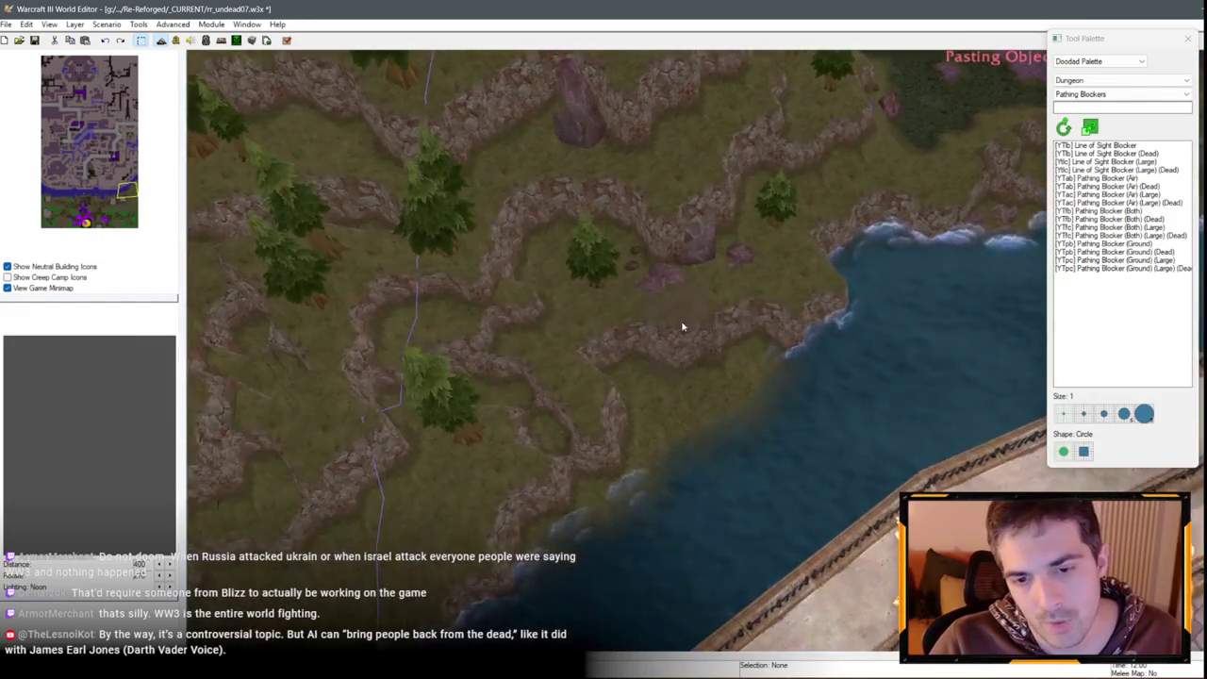
left_click(683, 330)
scroll(735, 223, "down", 1)
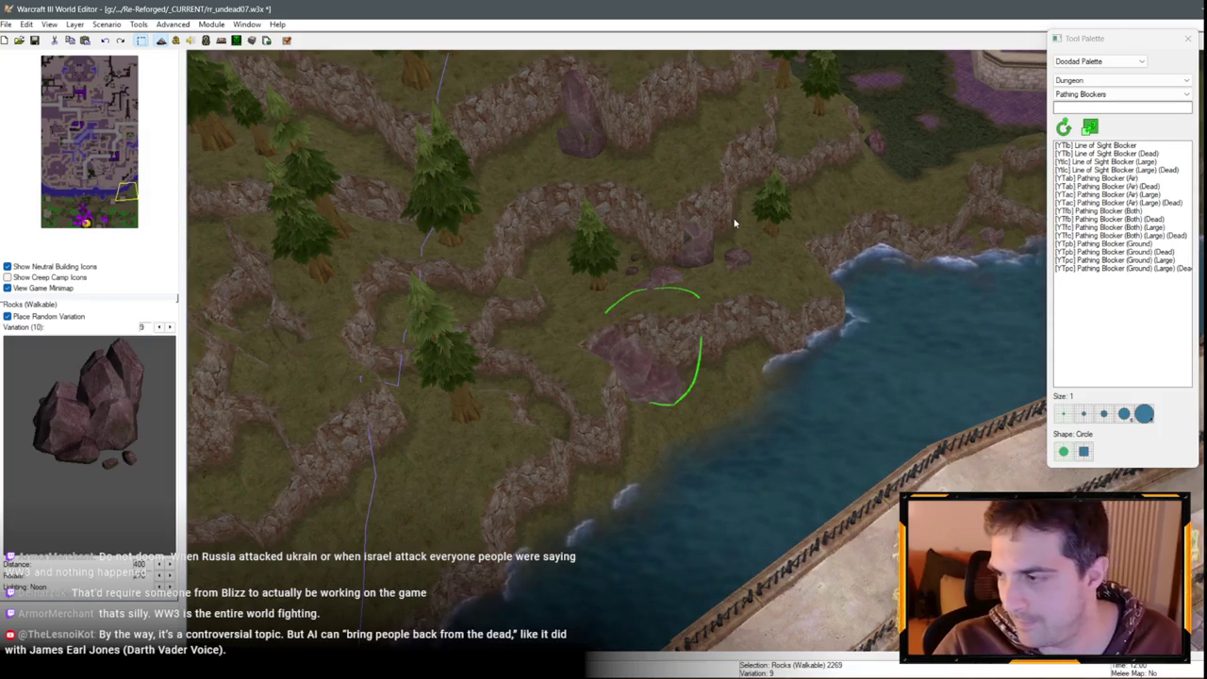
Change the shoreline rock to variation 7
scroll(645, 242, "up", 3)
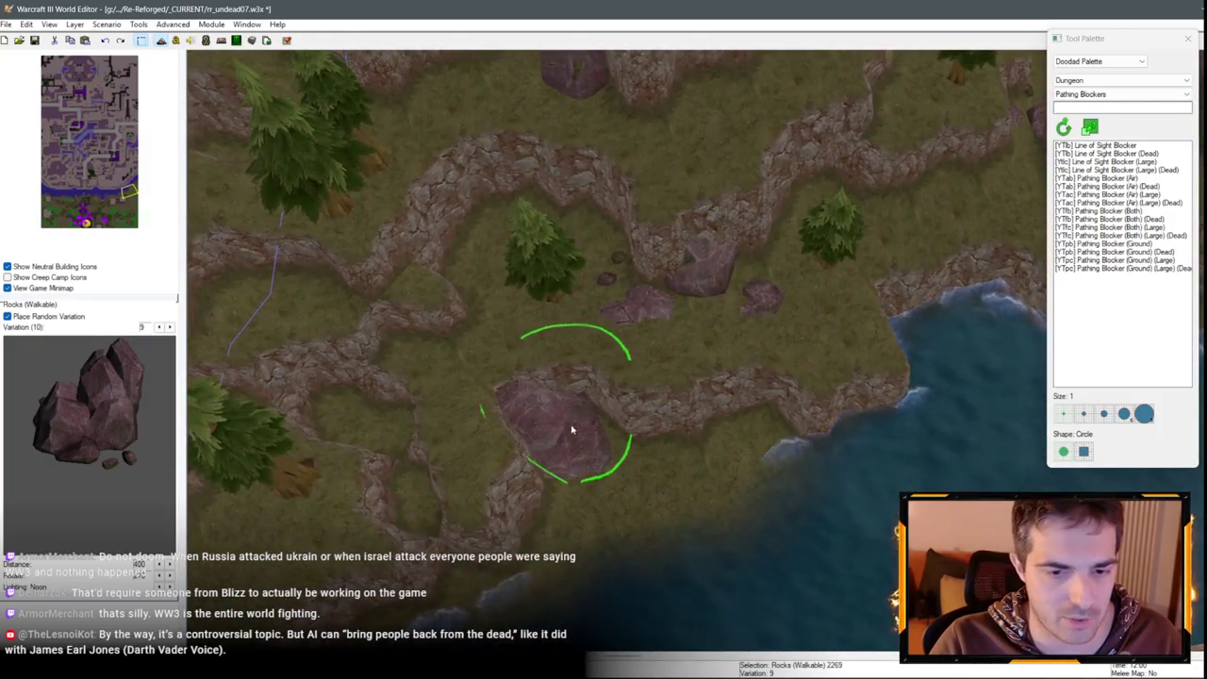
scroll(571, 430, "down", 3)
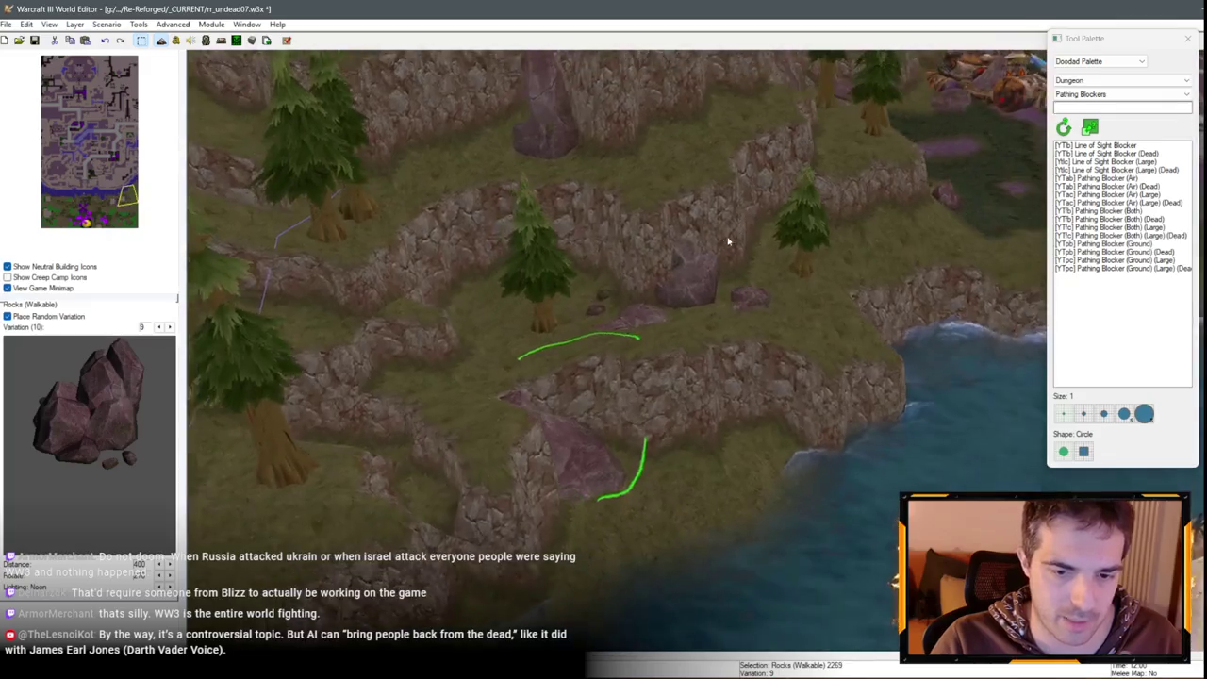
scroll(681, 381, "down", 3)
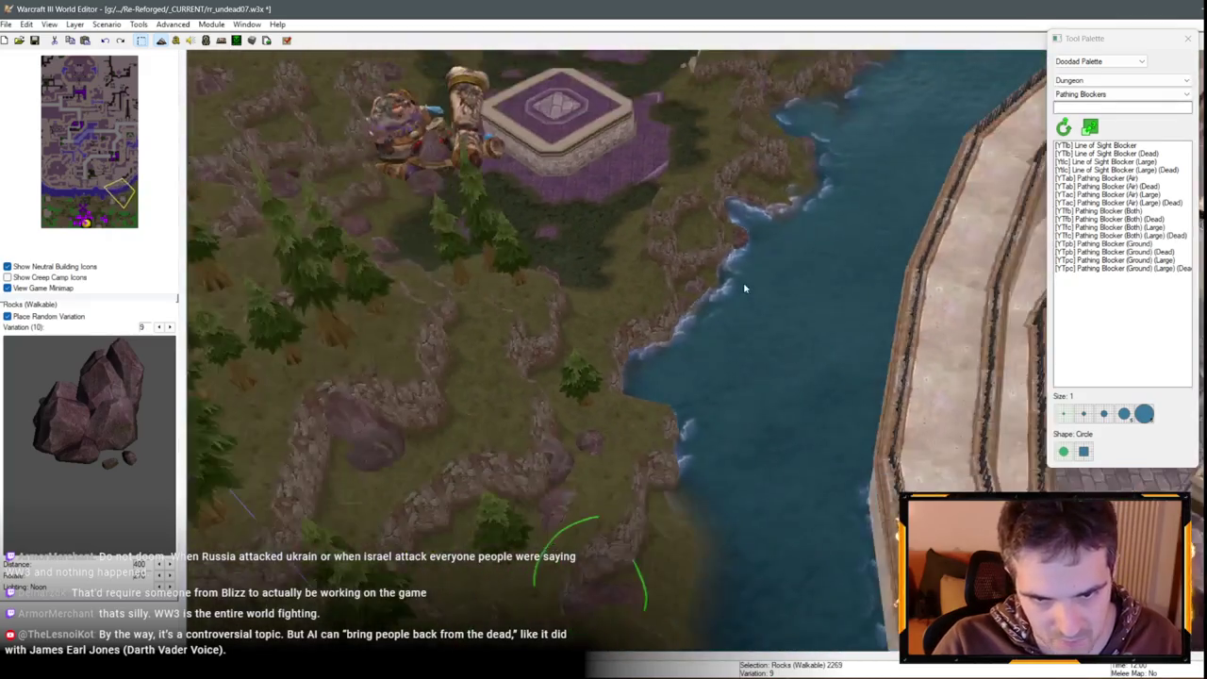
scroll(590, 364, "up", 3)
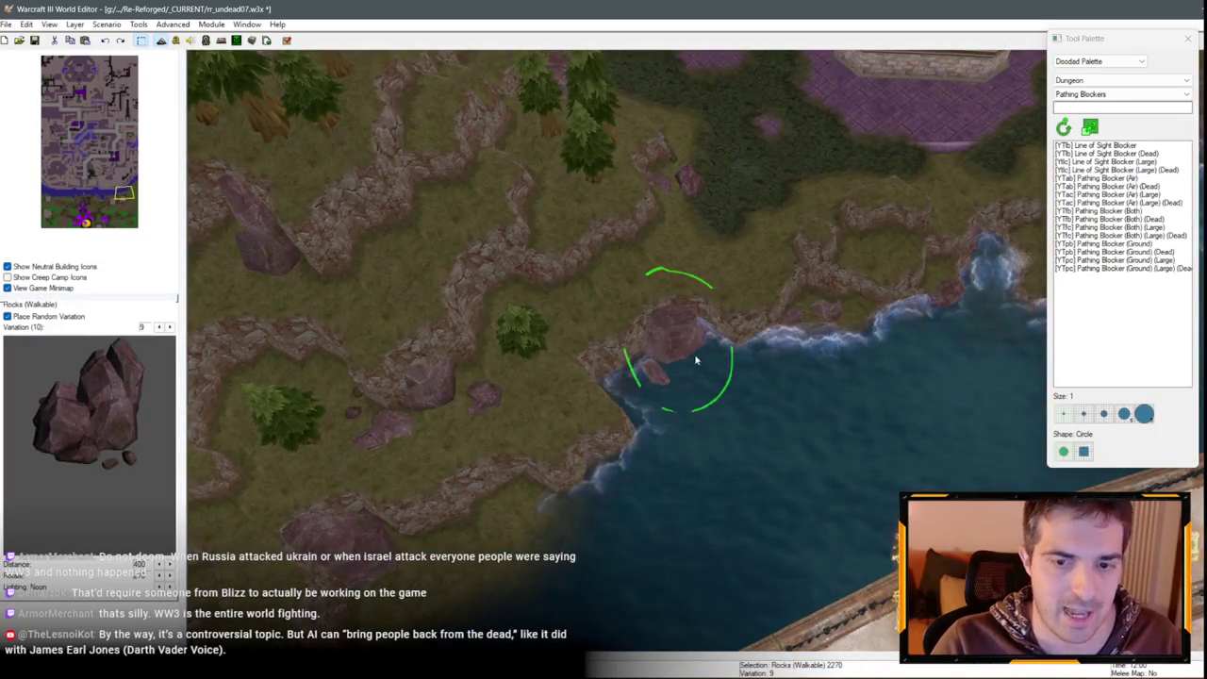
scroll(633, 288, "down", 2)
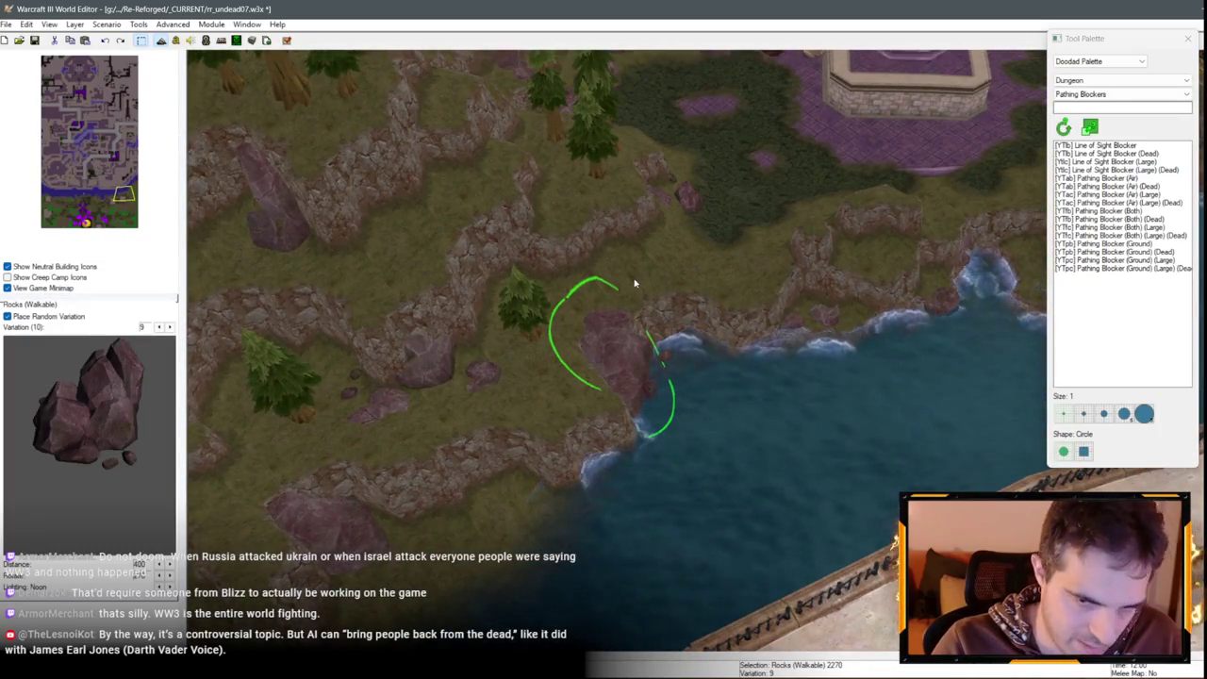
scroll(512, 534, "up", 3)
double_click(649, 408)
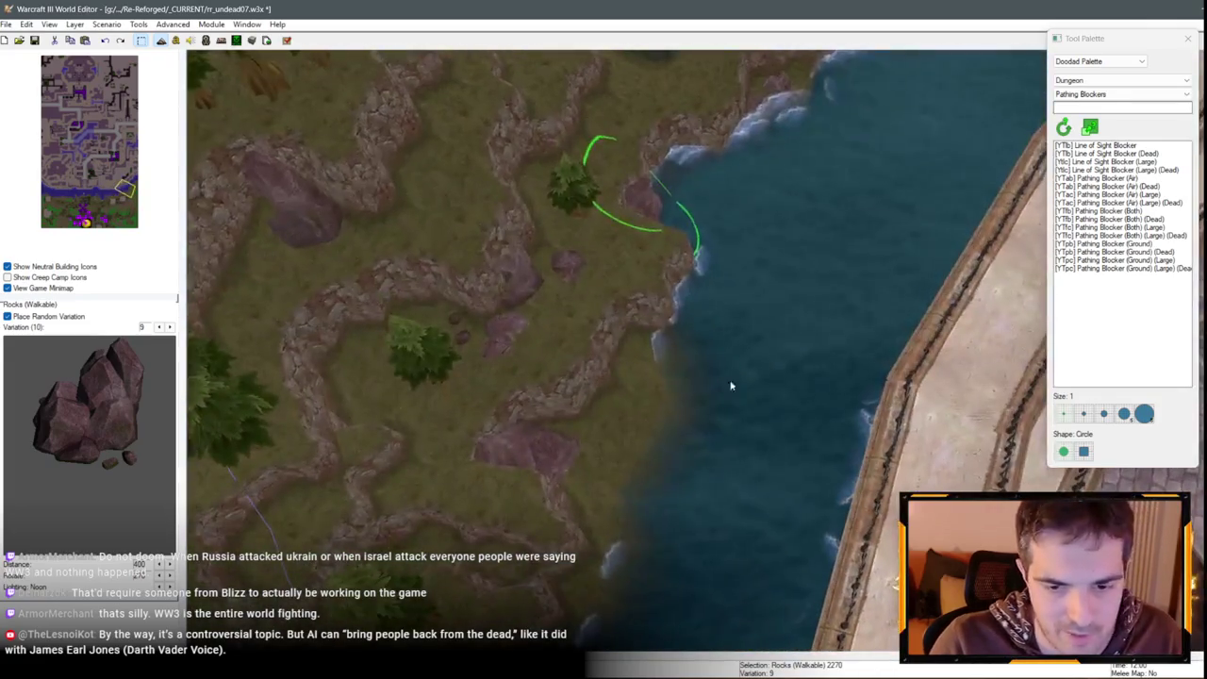
left_click(594, 315)
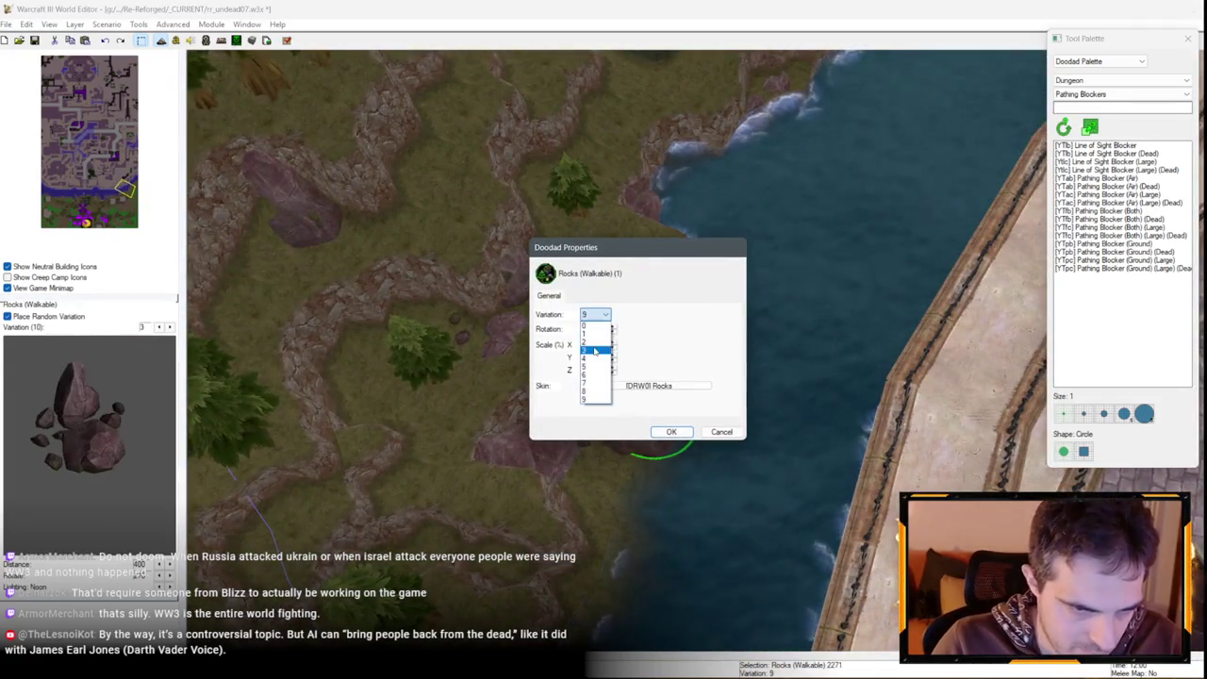
left_click(600, 379)
key("Return")
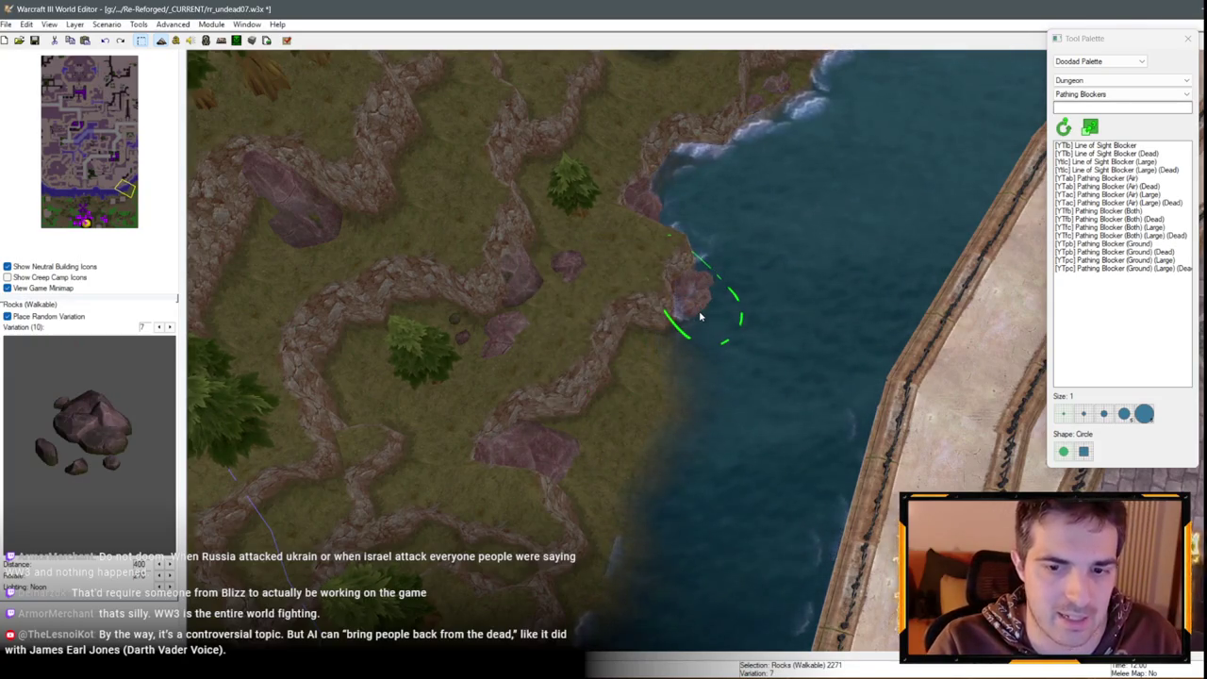
Move a rock down-left into the river beside the city wall
key("Down")
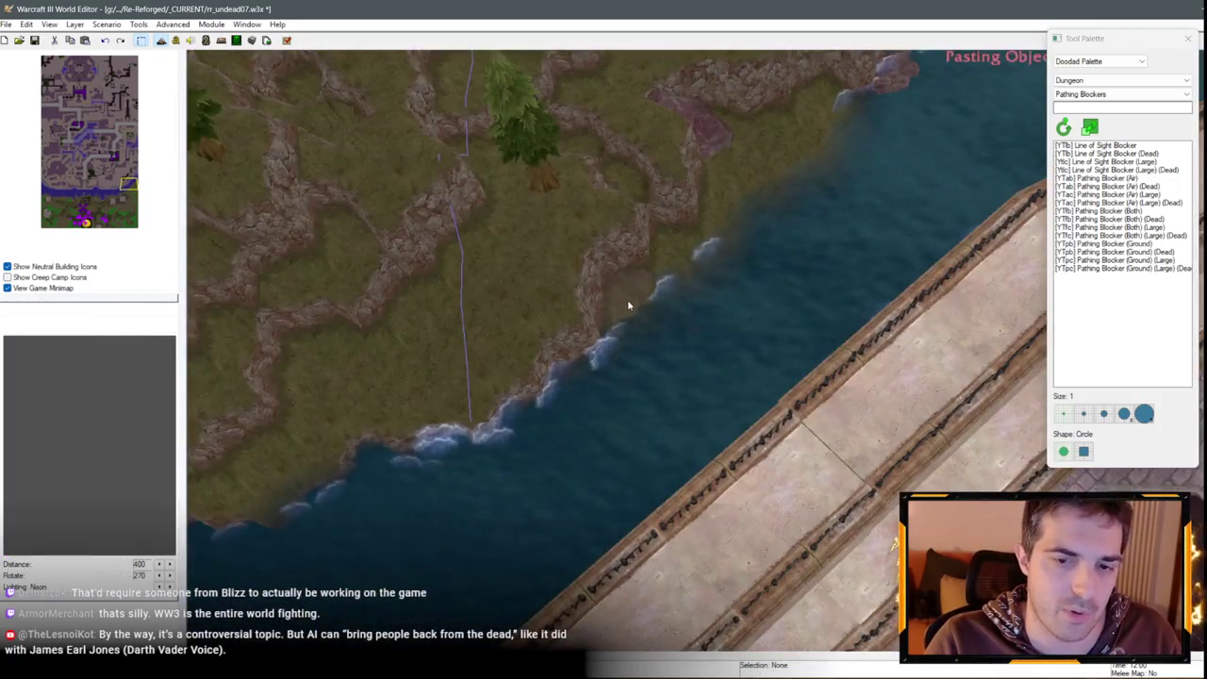
key("Up")
scroll(575, 363, "up", 2)
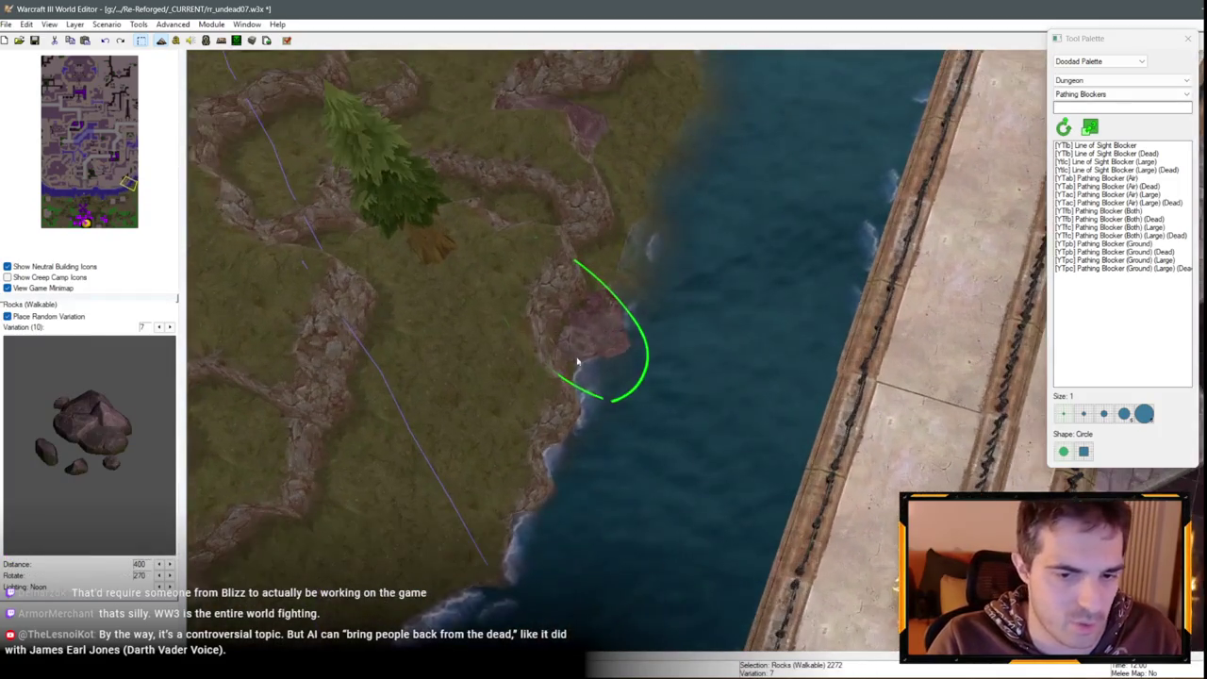
scroll(661, 235, "up", 1)
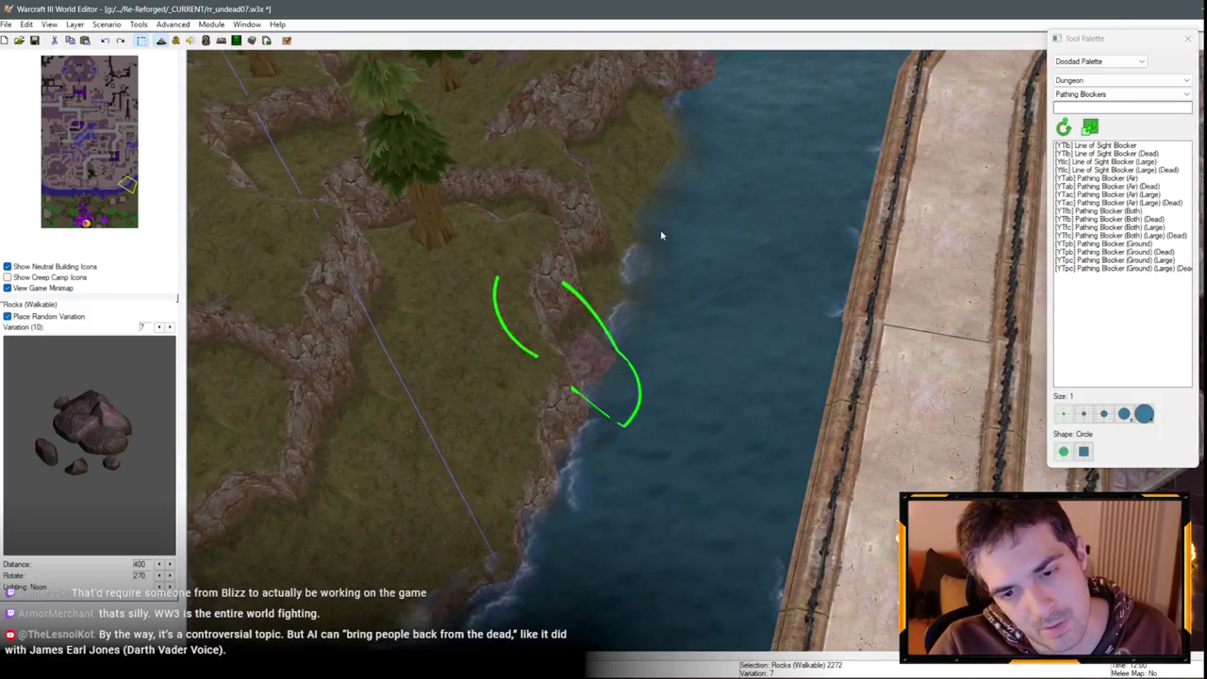
scroll(548, 339, "up", 1)
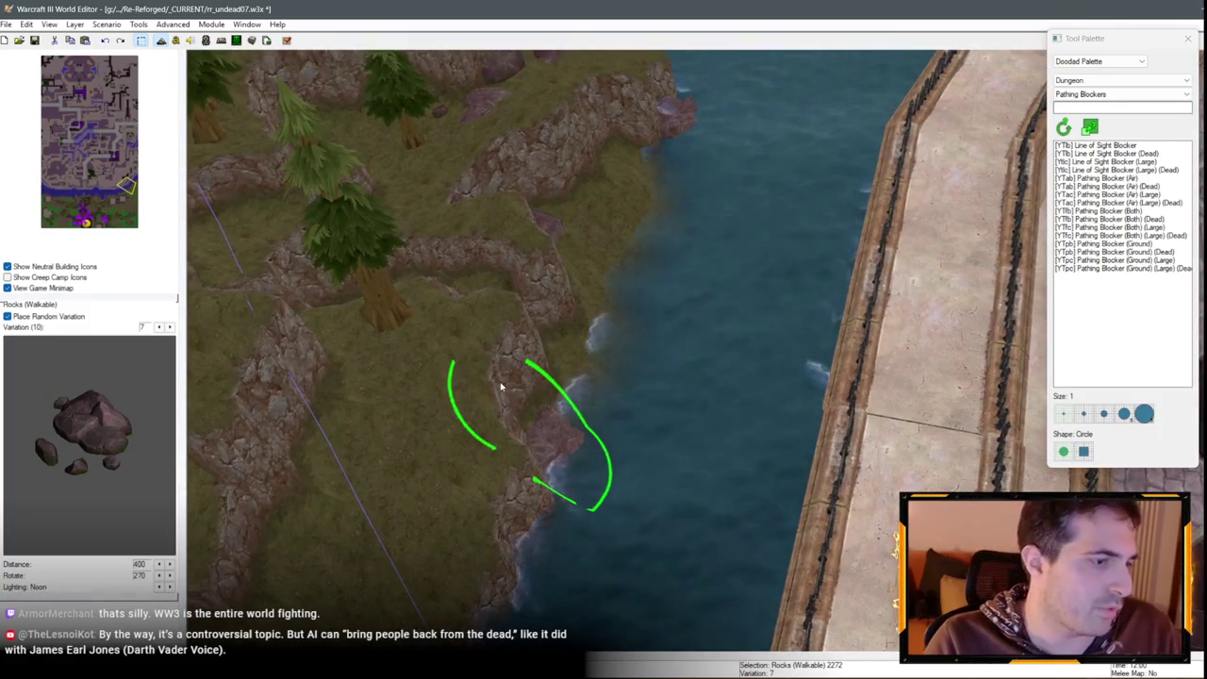
scroll(475, 387, "down", 3)
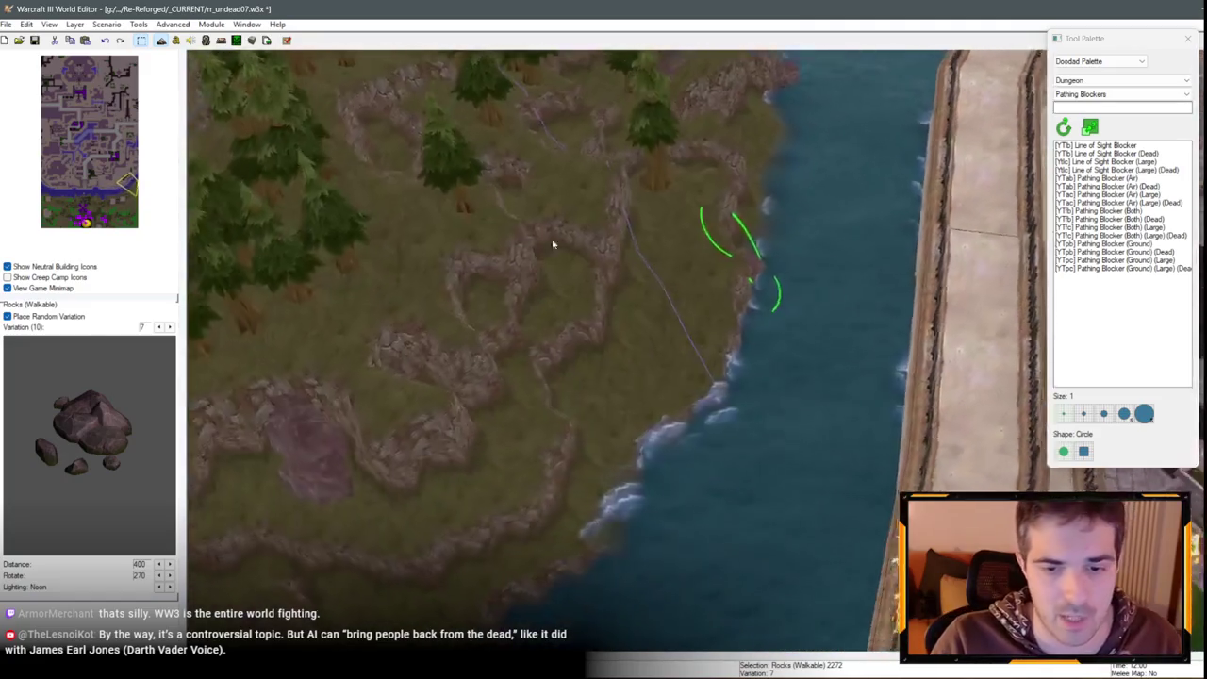
left_click(608, 257)
key("ctrl+z")
left_click(173, 24)
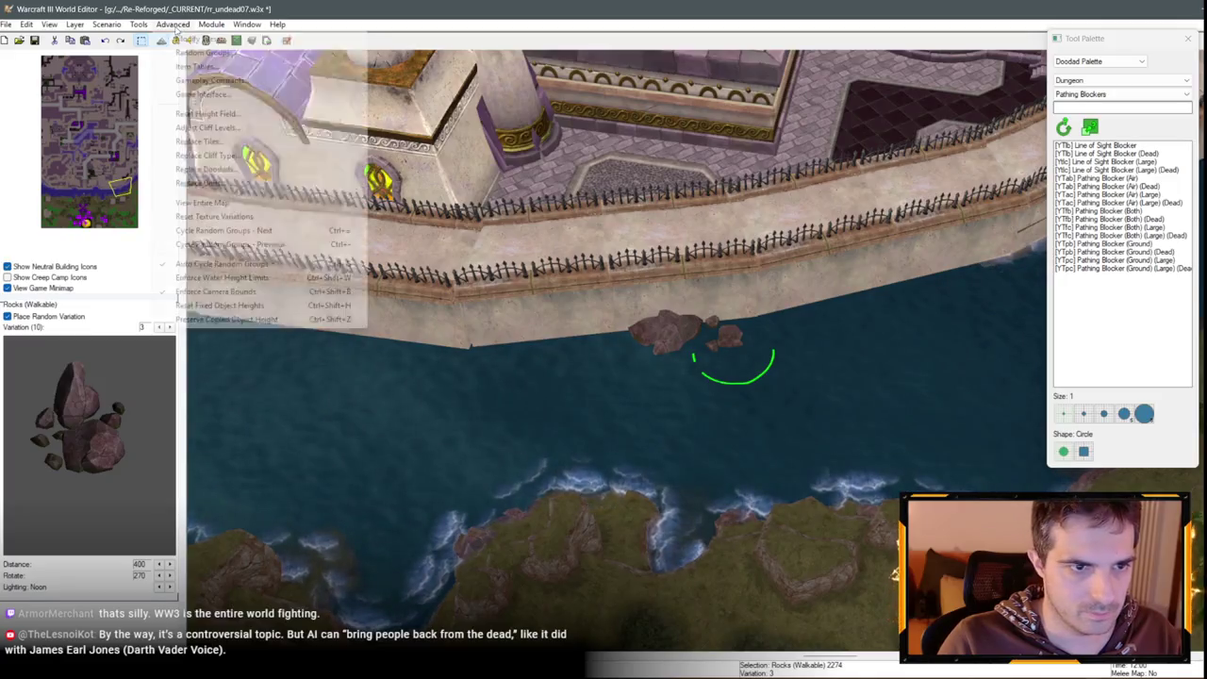
key("Escape")
left_click_drag(734, 363, 719, 383)
scroll(719, 384, "up", 3)
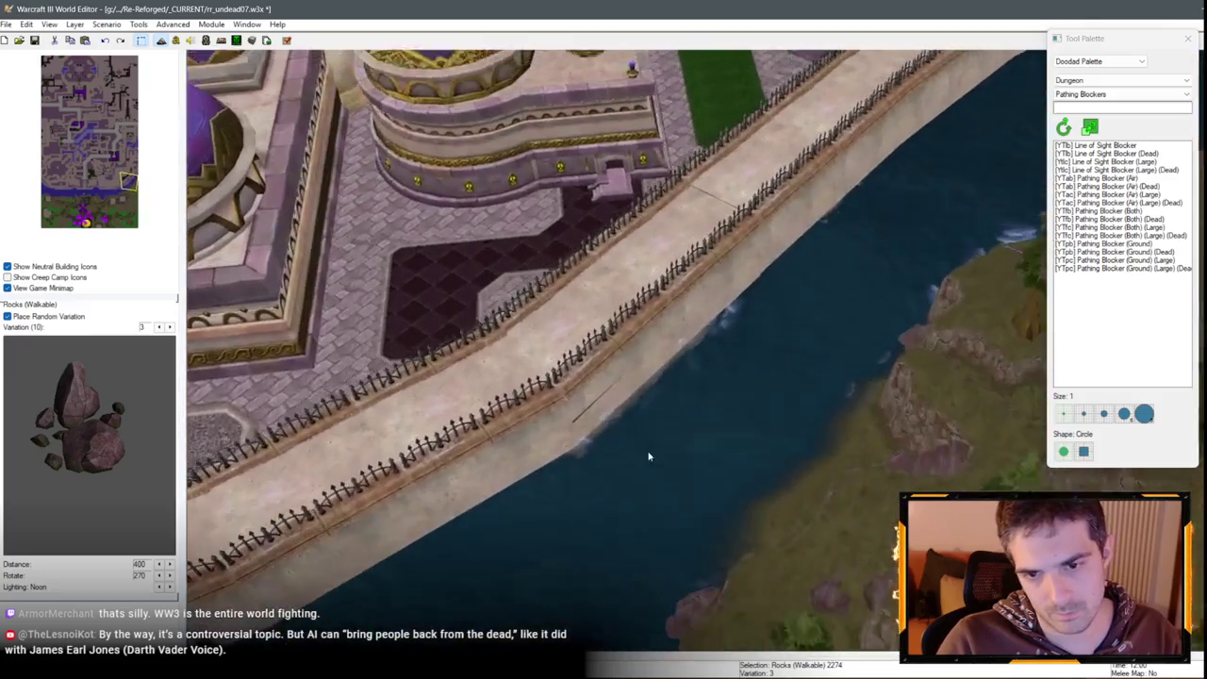
Paste a rock into the river by the wall, trying variation 8 and then settling on 4
key("ctrl+v")
left_click(587, 493)
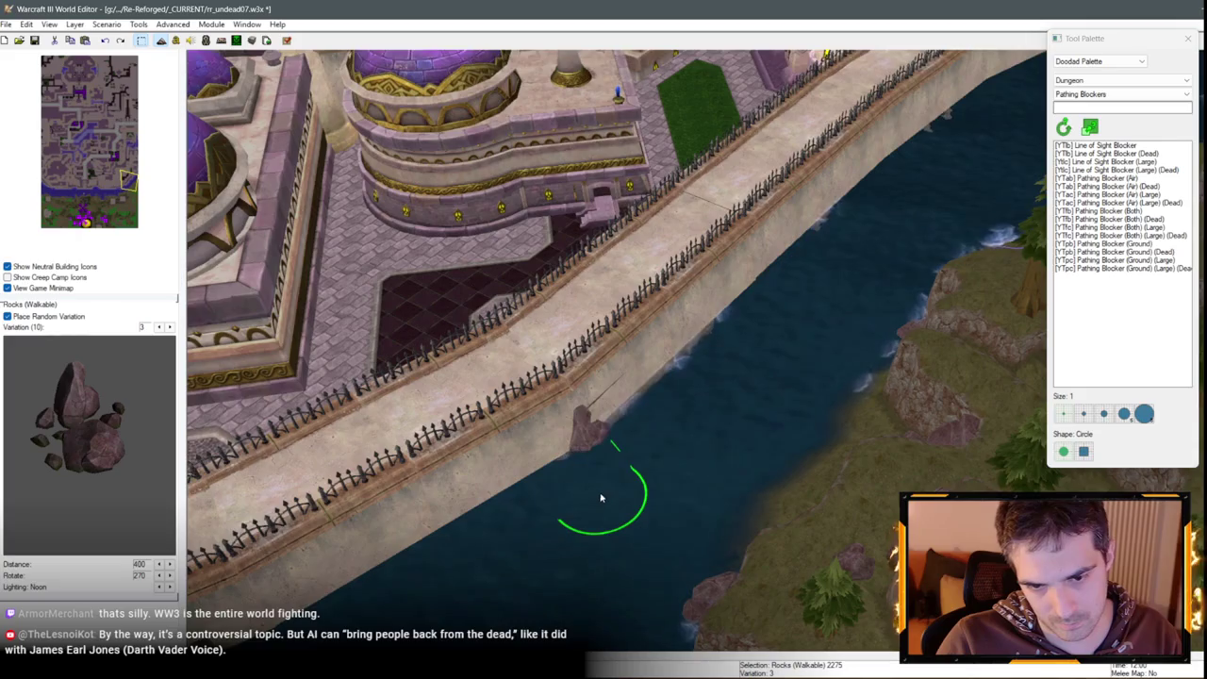
double_click(651, 429)
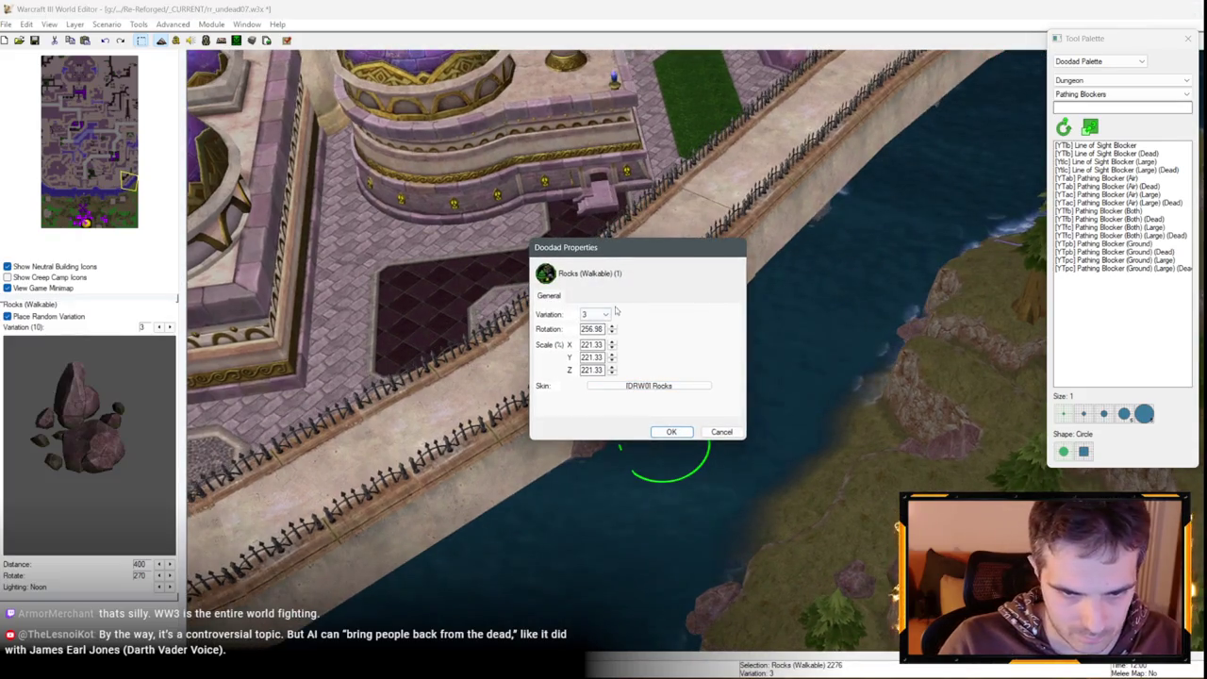
left_click(605, 314)
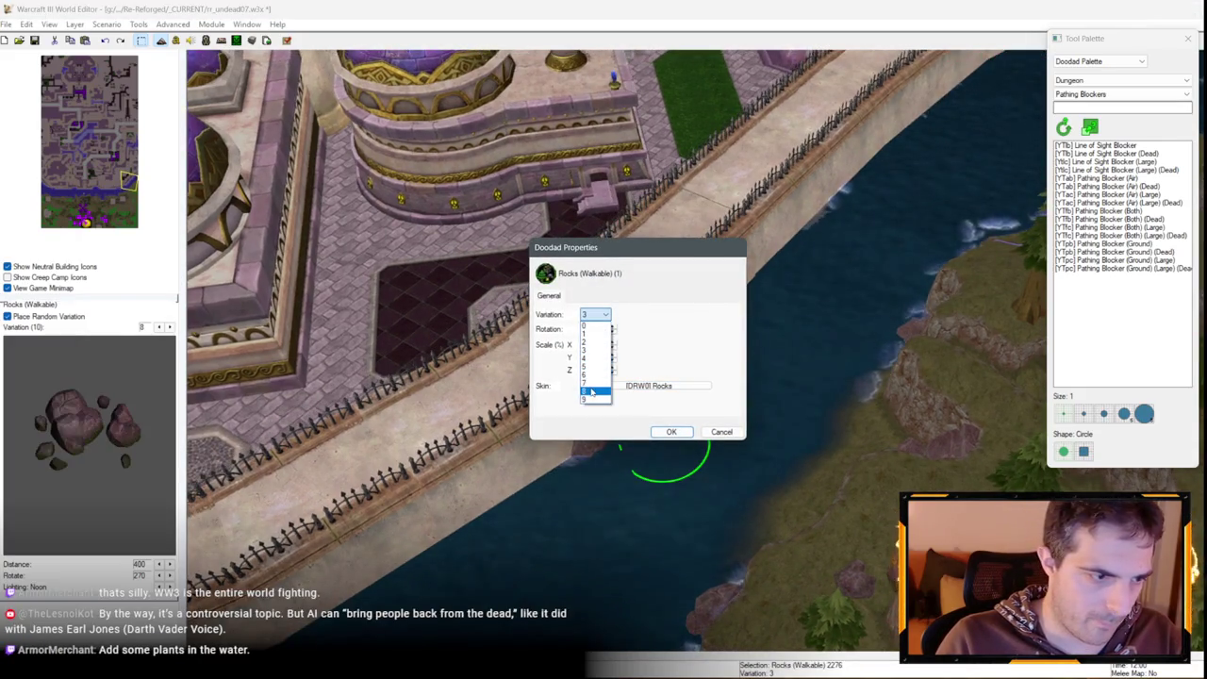
left_click(591, 392)
left_click(653, 430)
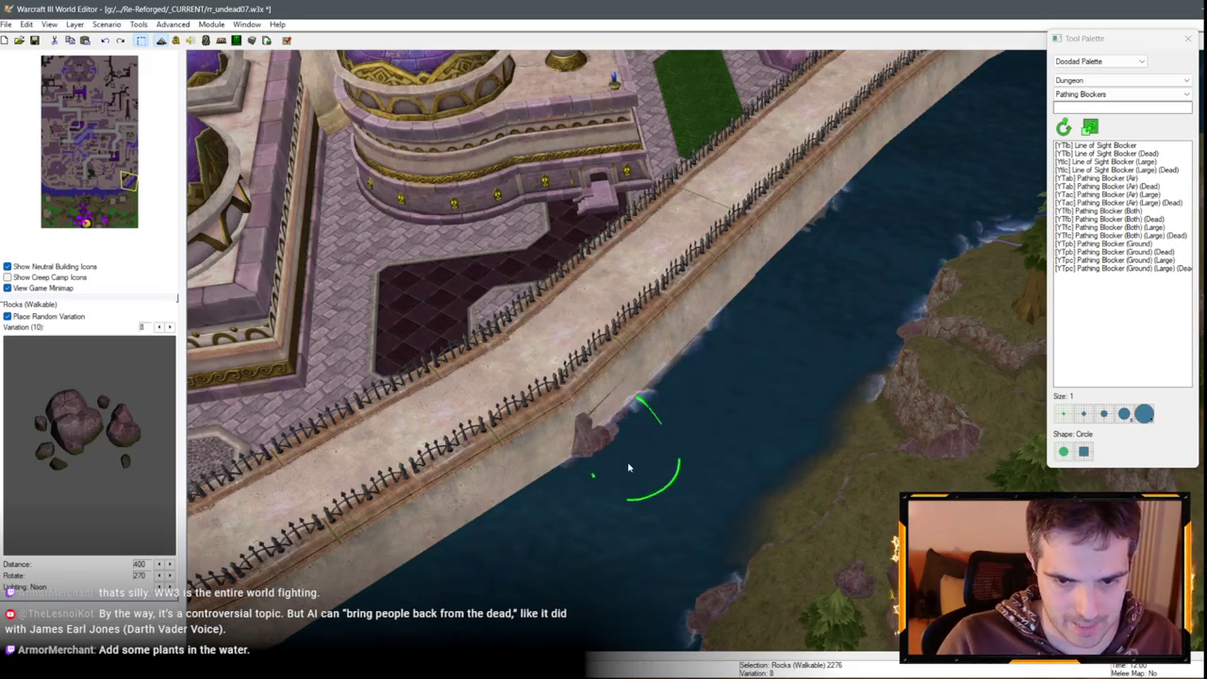
double_click(653, 409)
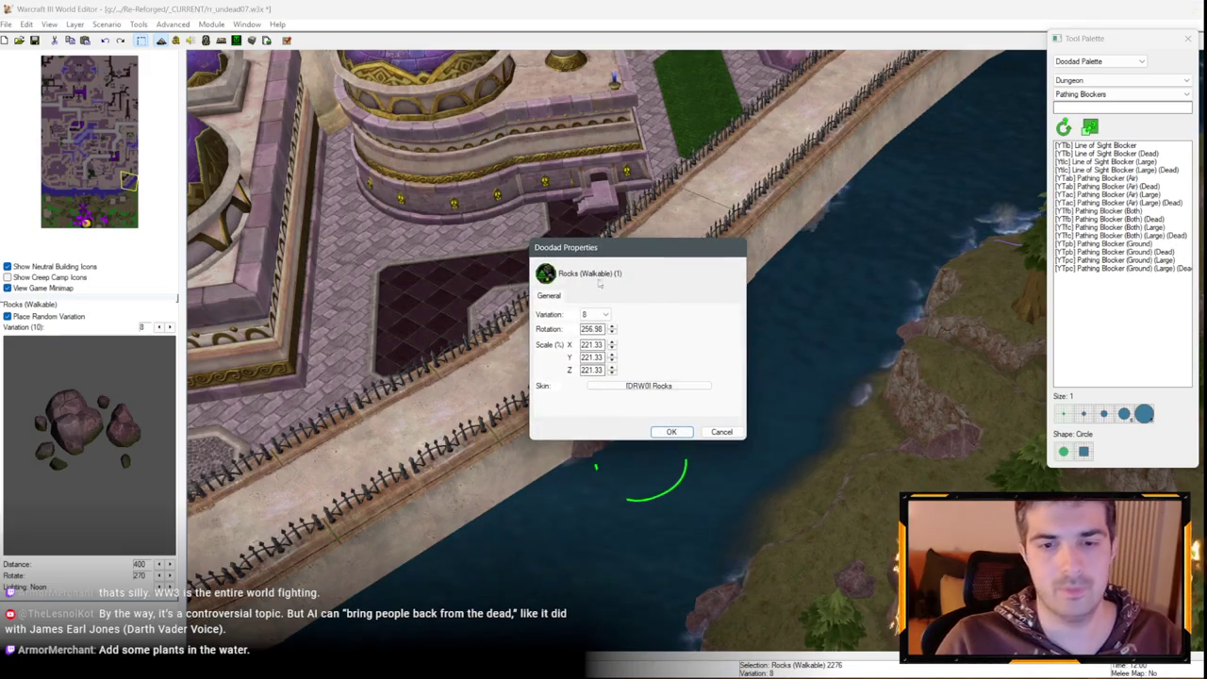
left_click(594, 315)
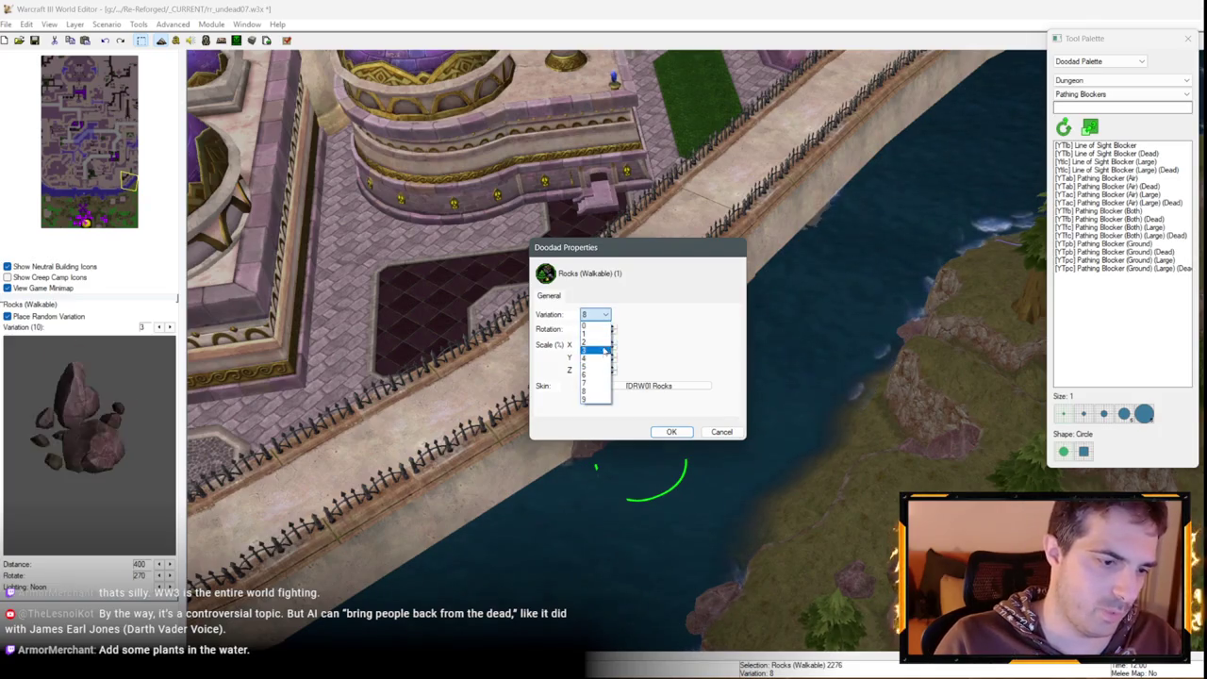
left_click(608, 357)
left_click(668, 430)
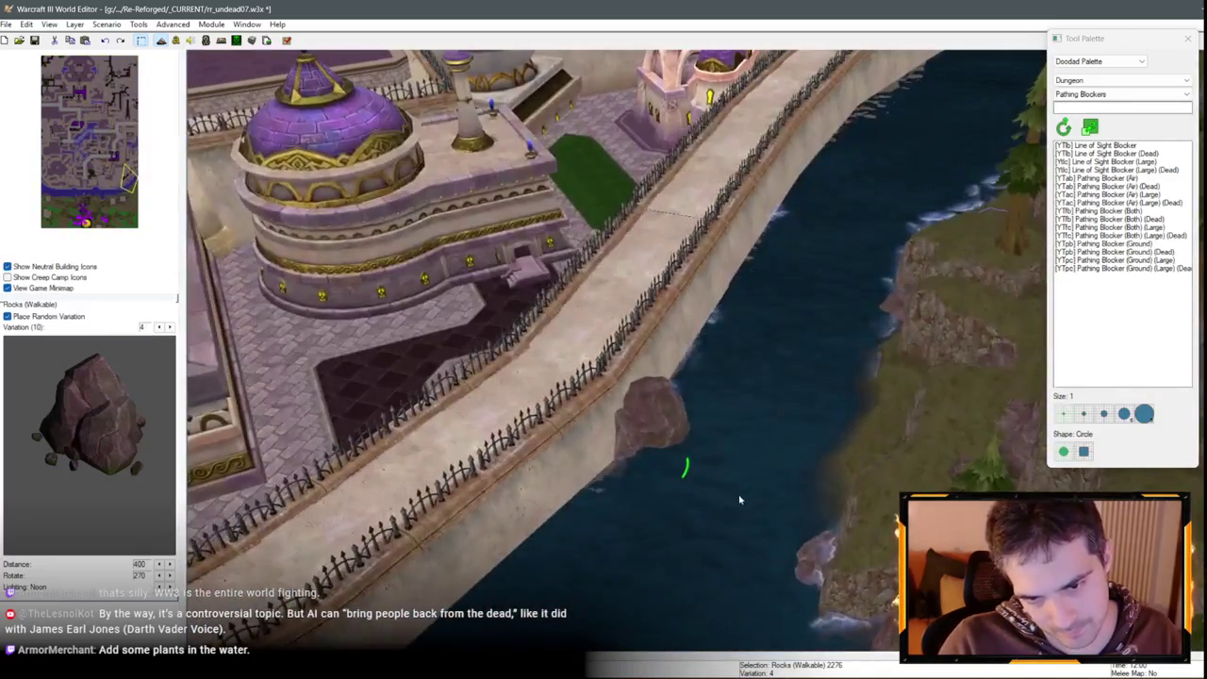
Place a second rock beside the first and set it to variation 1
left_click(721, 434)
double_click(690, 395)
left_click(594, 315)
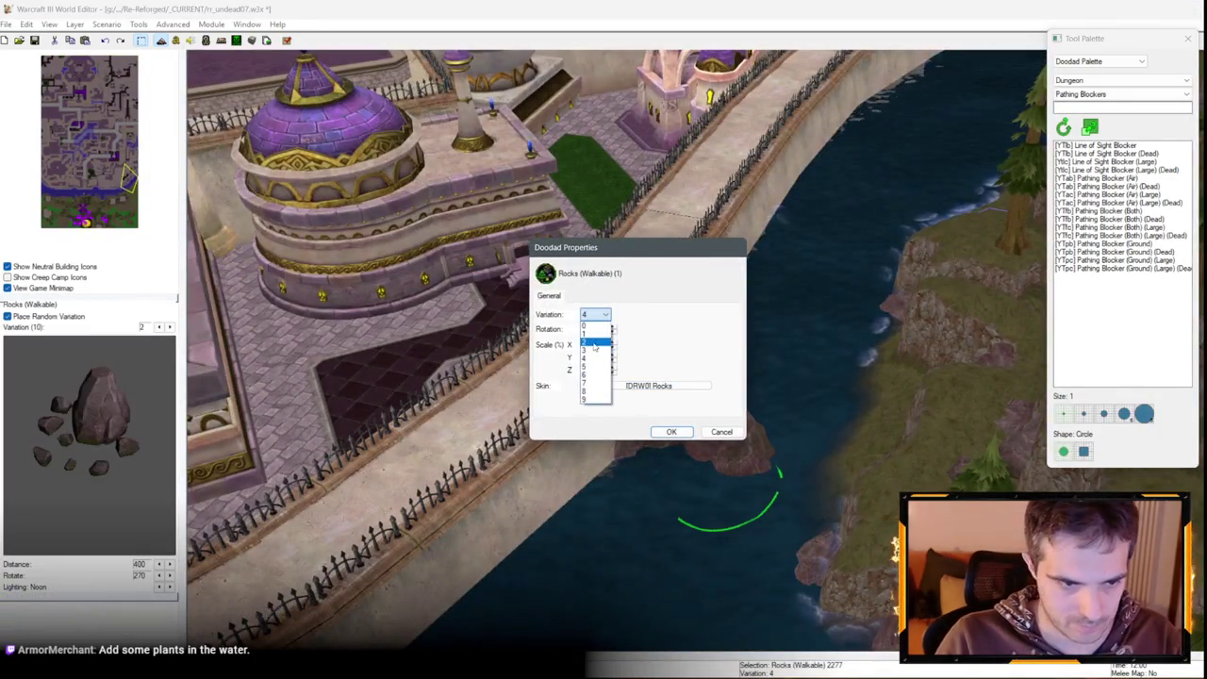
left_click(604, 333)
left_click(667, 431)
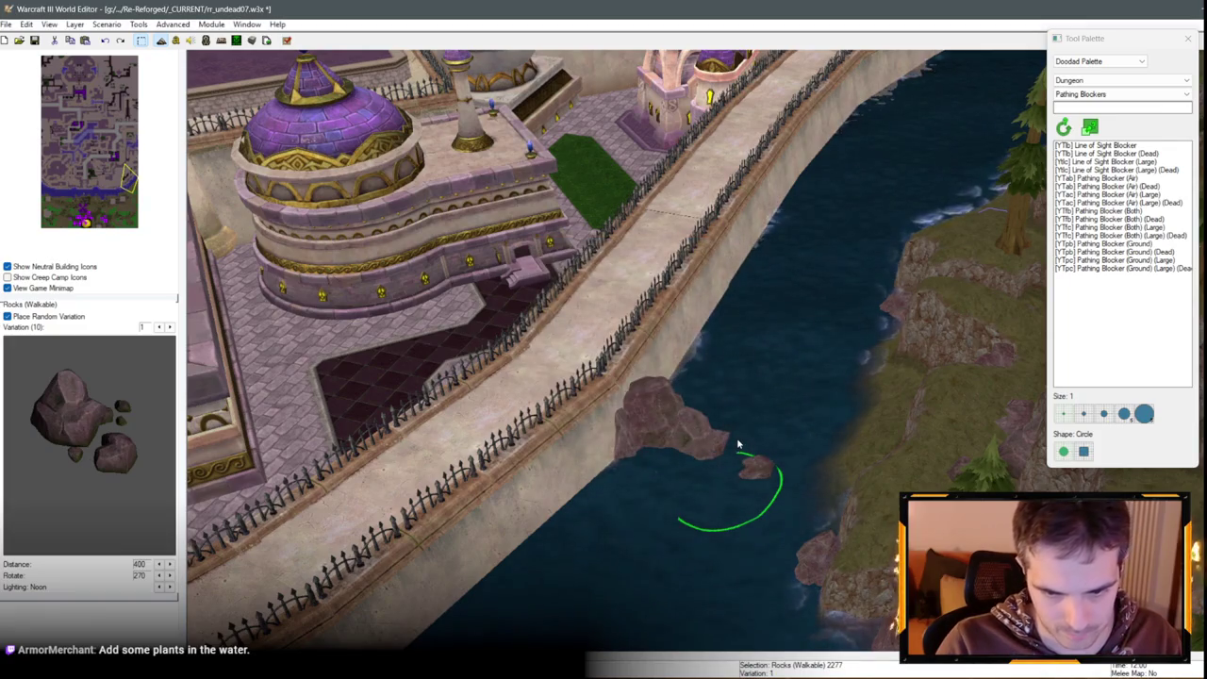
scroll(738, 444, "down", 2)
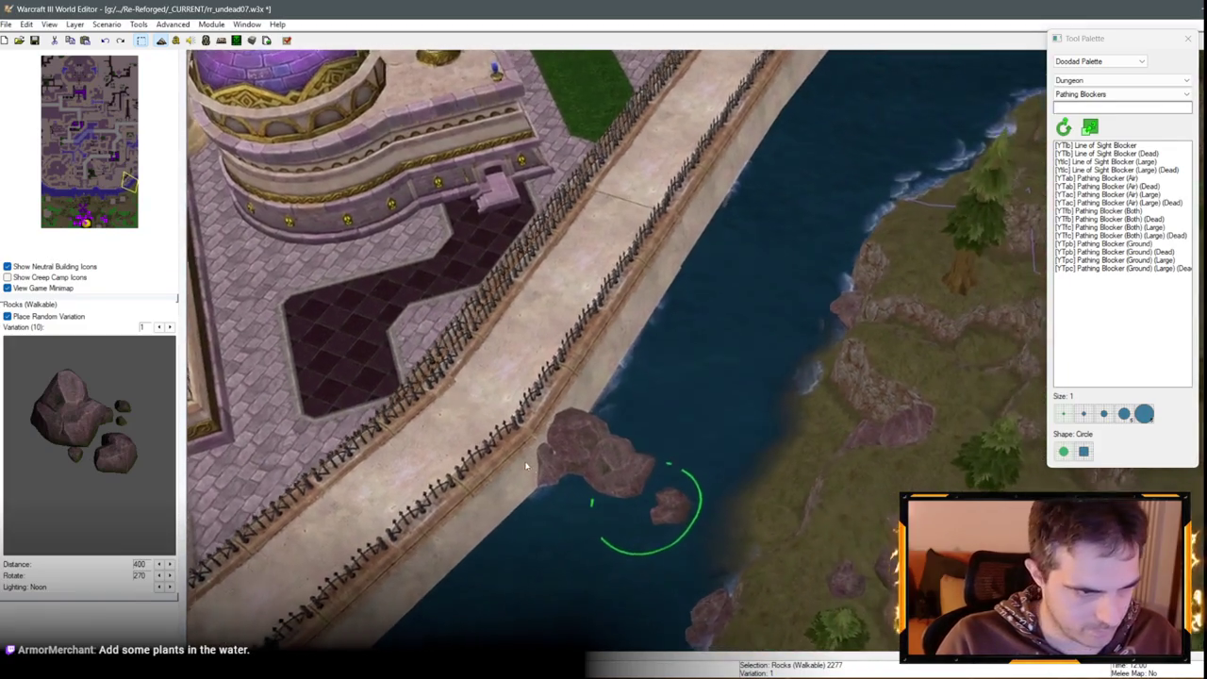
Paste two more rocks, one in the river and one along the river bank
key("Up")
key("Up")
key("Up")
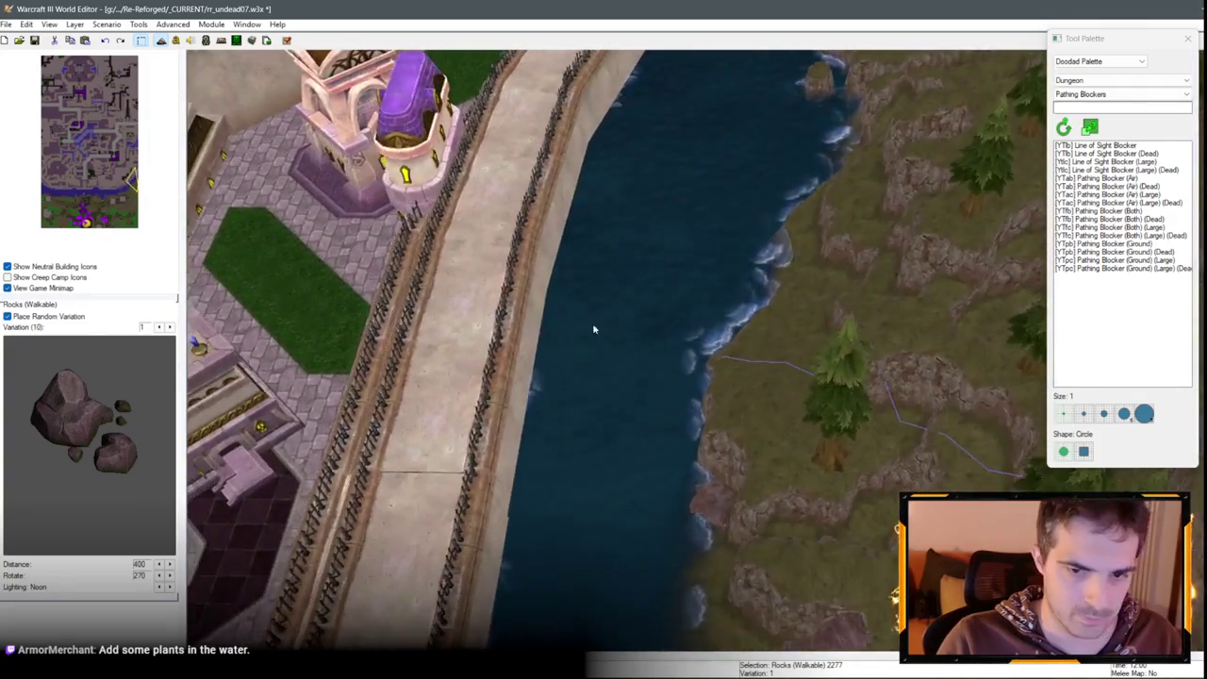
key("ctrl+v")
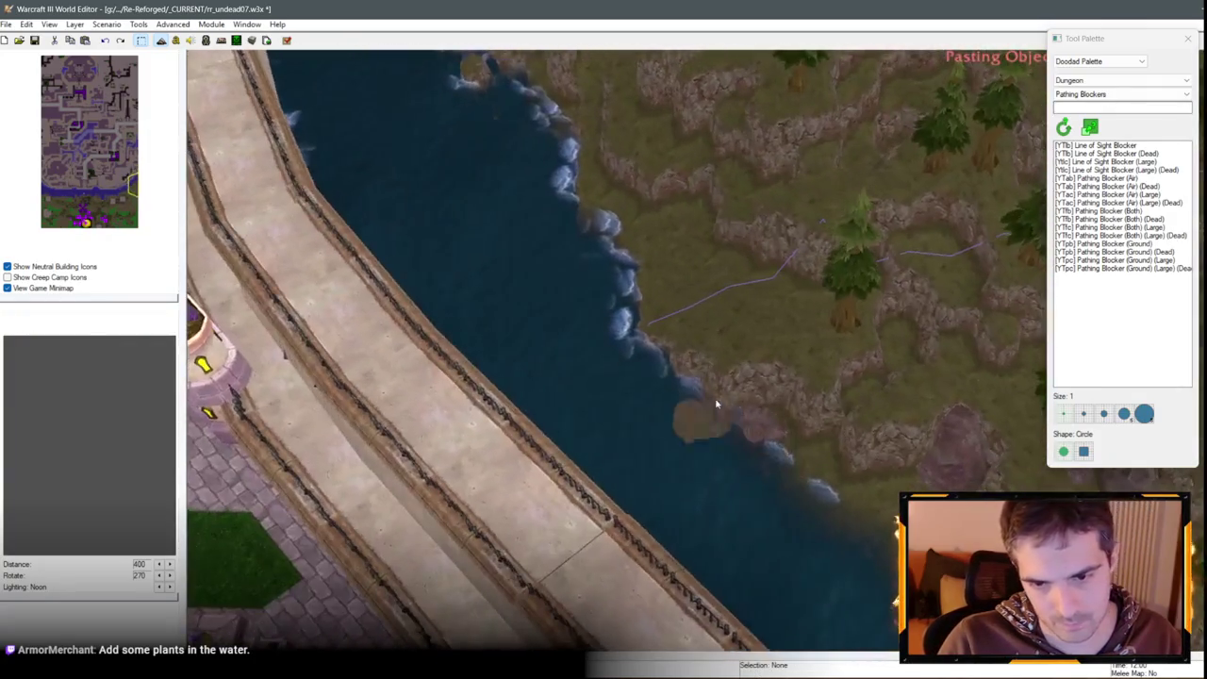
left_click(667, 362)
mouse_move(598, 437)
left_mouse_down()
mouse_move(660, 443)
mouse_move(773, 416)
mouse_move(706, 493)
mouse_move(641, 497)
mouse_move(573, 478)
mouse_move(575, 451)
mouse_move(736, 426)
mouse_move(633, 216)
mouse_move(456, 230)
mouse_move(604, 374)
mouse_move(827, 251)
mouse_move(740, 427)
left_mouse_up()
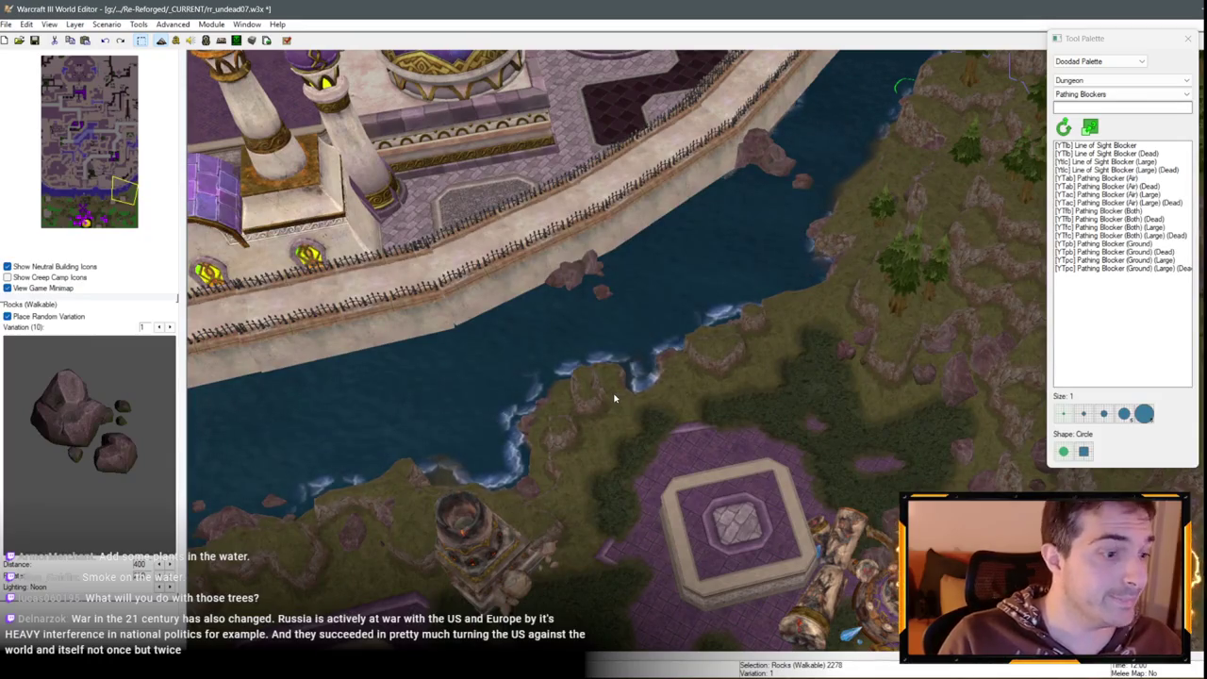
scroll(614, 398, "up", 5)
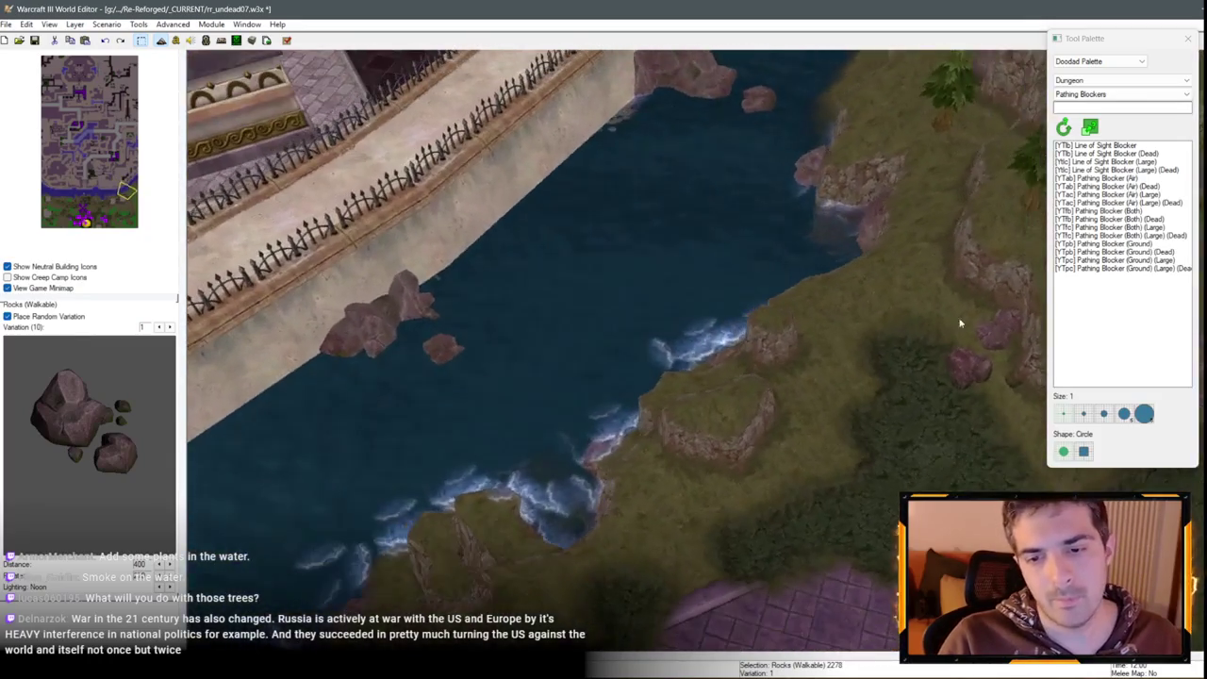
key("ctrl+v")
mouse_move(860, 307)
left_mouse_down()
mouse_move(633, 310)
mouse_move(735, 358)
left_mouse_up()
left_click(811, 349)
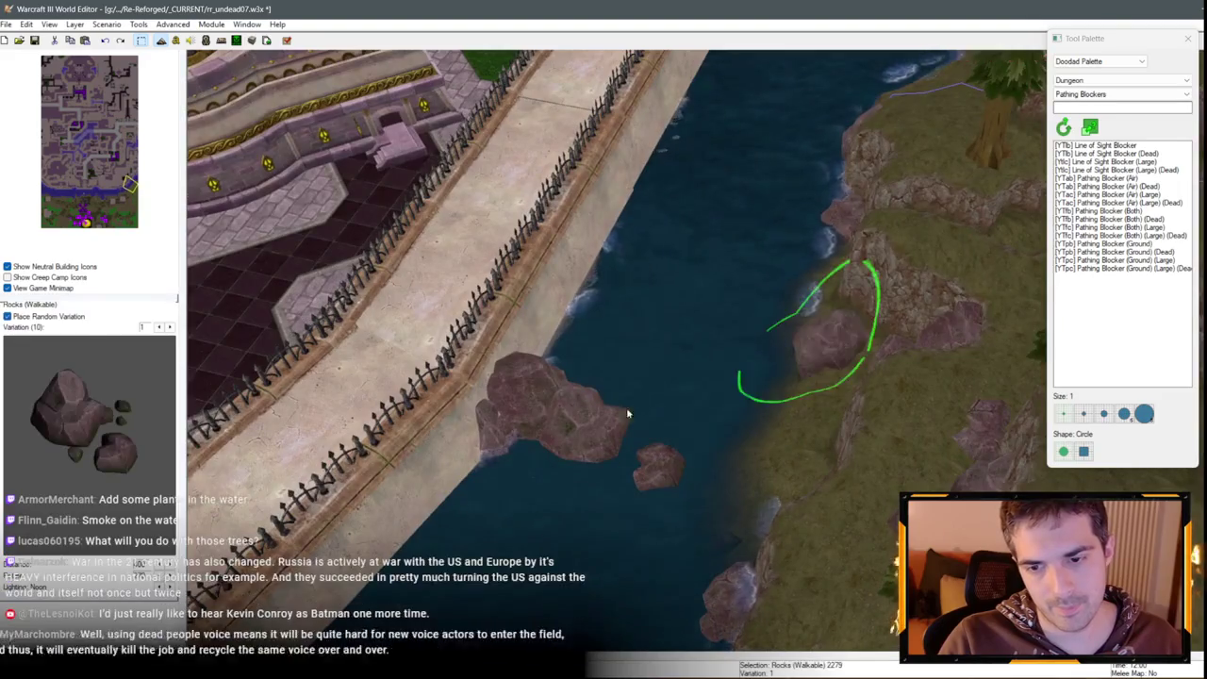
left_click_drag(626, 412, 952, 358)
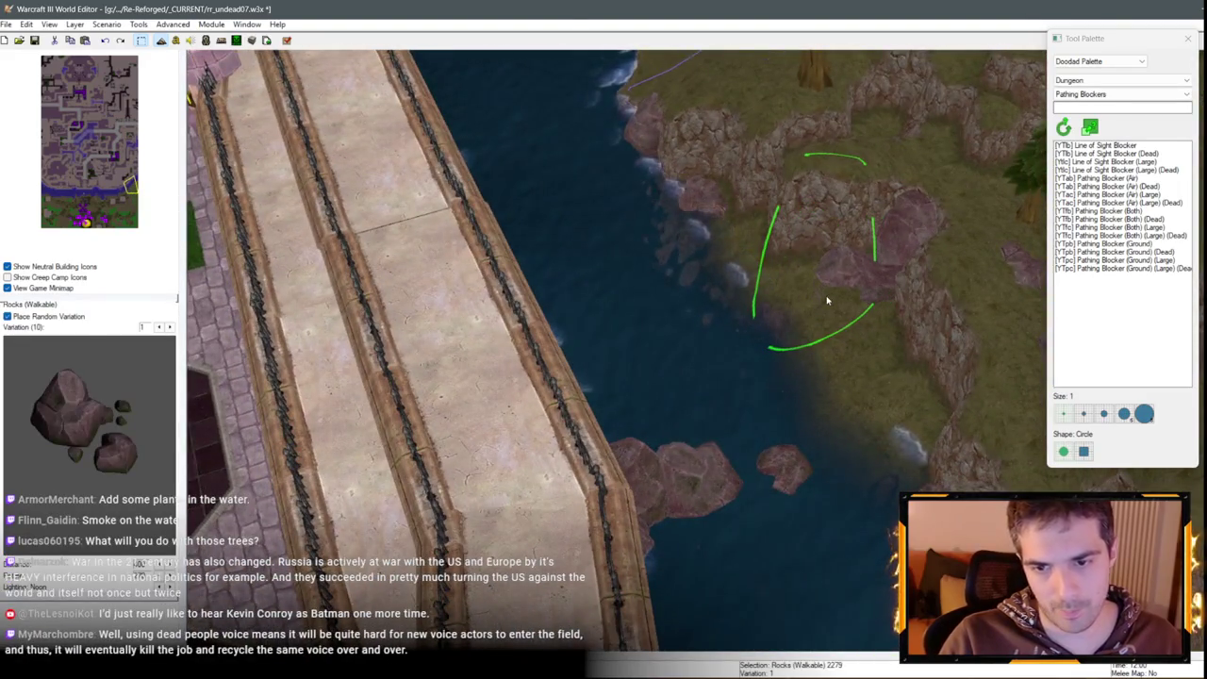
mouse_move(827, 301)
left_mouse_down()
mouse_move(962, 333)
mouse_move(978, 444)
left_mouse_up()
Paste a group of rocks on the shore and move them up the shoreline
key("ctrl+v")
mouse_move(820, 408)
left_mouse_down()
mouse_move(803, 374)
mouse_move(727, 385)
mouse_move(512, 291)
mouse_move(664, 314)
mouse_move(690, 340)
mouse_move(688, 313)
left_mouse_up()
left_click(600, 328)
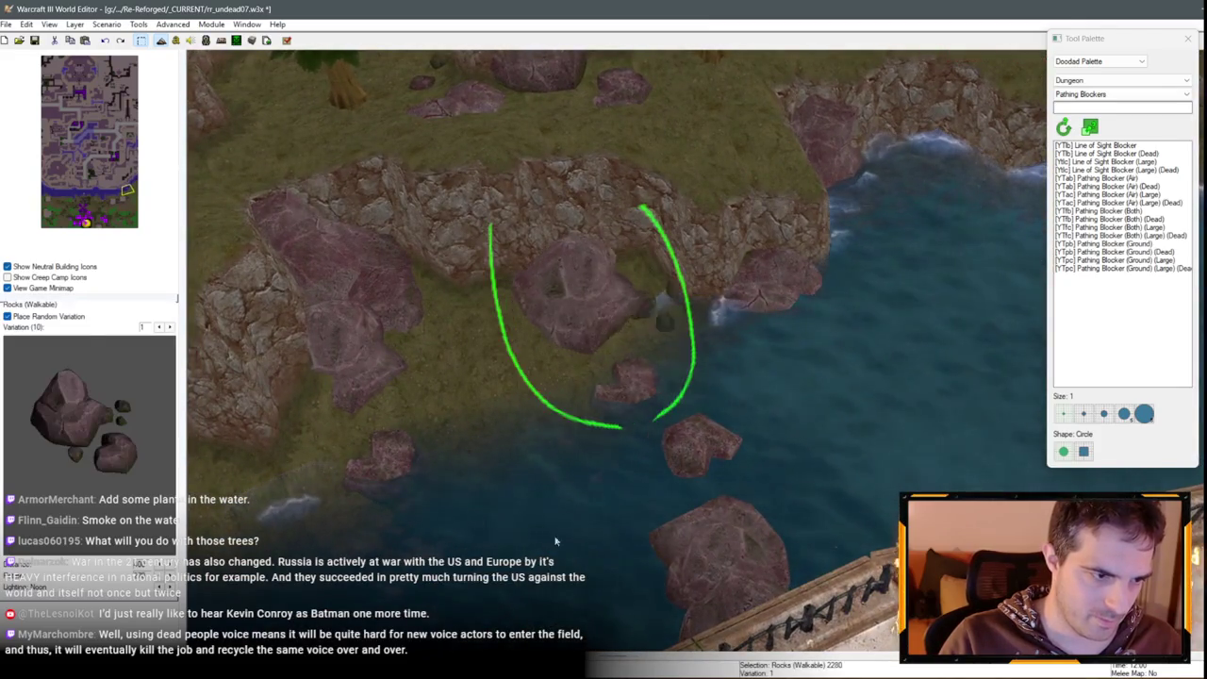
mouse_move(597, 328)
left_mouse_down()
mouse_move(638, 277)
mouse_move(628, 318)
mouse_move(706, 336)
mouse_move(619, 345)
mouse_move(711, 376)
mouse_move(660, 396)
mouse_move(571, 350)
mouse_move(641, 462)
mouse_move(660, 443)
mouse_move(614, 420)
mouse_move(779, 368)
mouse_move(563, 280)
mouse_move(562, 421)
mouse_move(526, 394)
mouse_move(547, 358)
mouse_move(528, 343)
mouse_move(509, 241)
mouse_move(446, 370)
mouse_move(479, 377)
mouse_move(504, 431)
mouse_move(781, 541)
mouse_move(753, 366)
left_mouse_up()
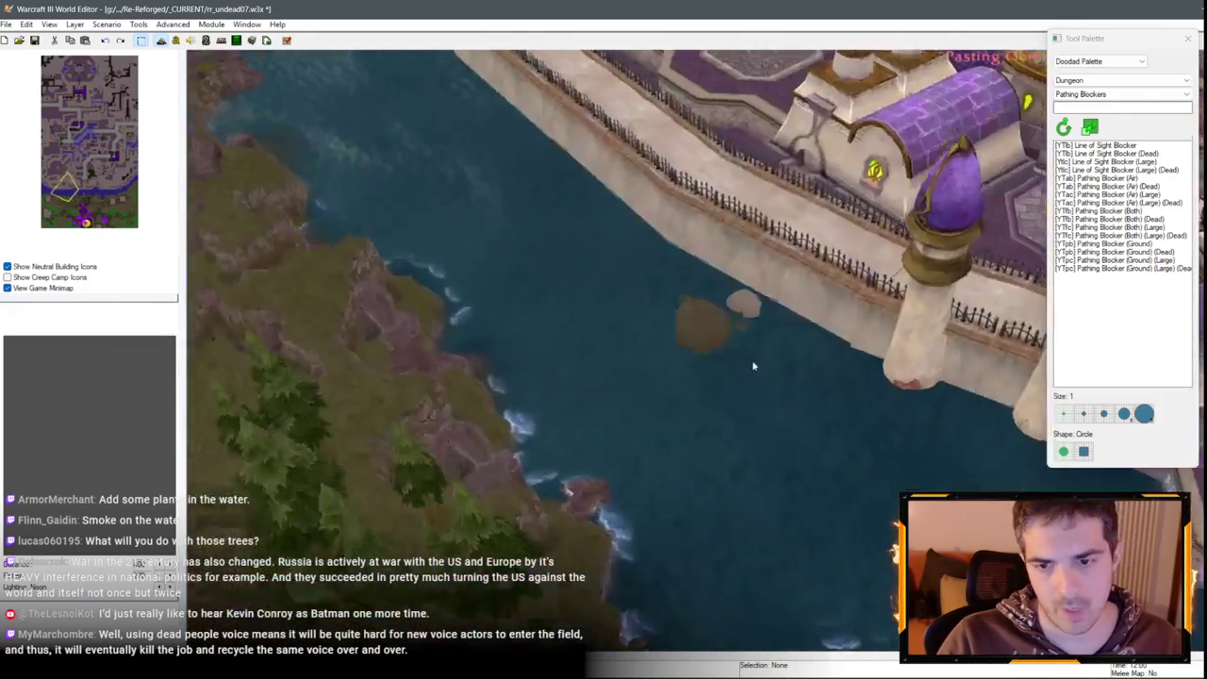
Place a rock group in the water by the tower, set one rock to variation 9, and shift it down-right
left_click(844, 392)
left_click_drag(841, 373, 849, 367)
scroll(503, 476, "up", 5)
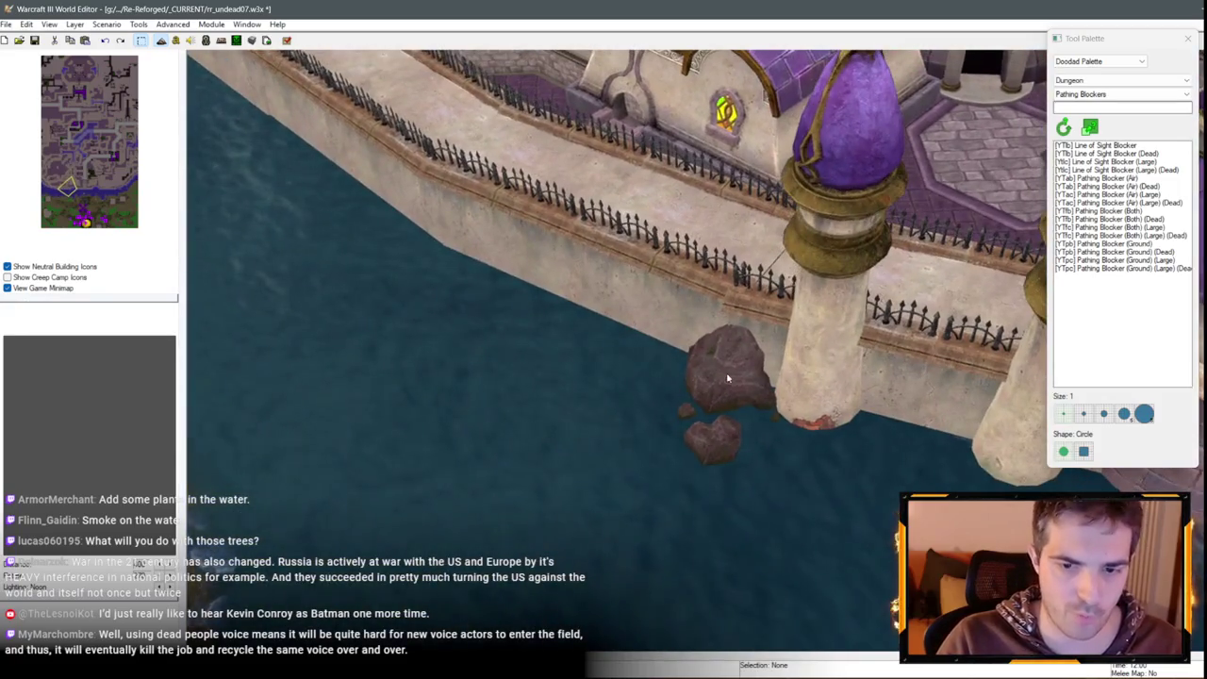
left_click(709, 429)
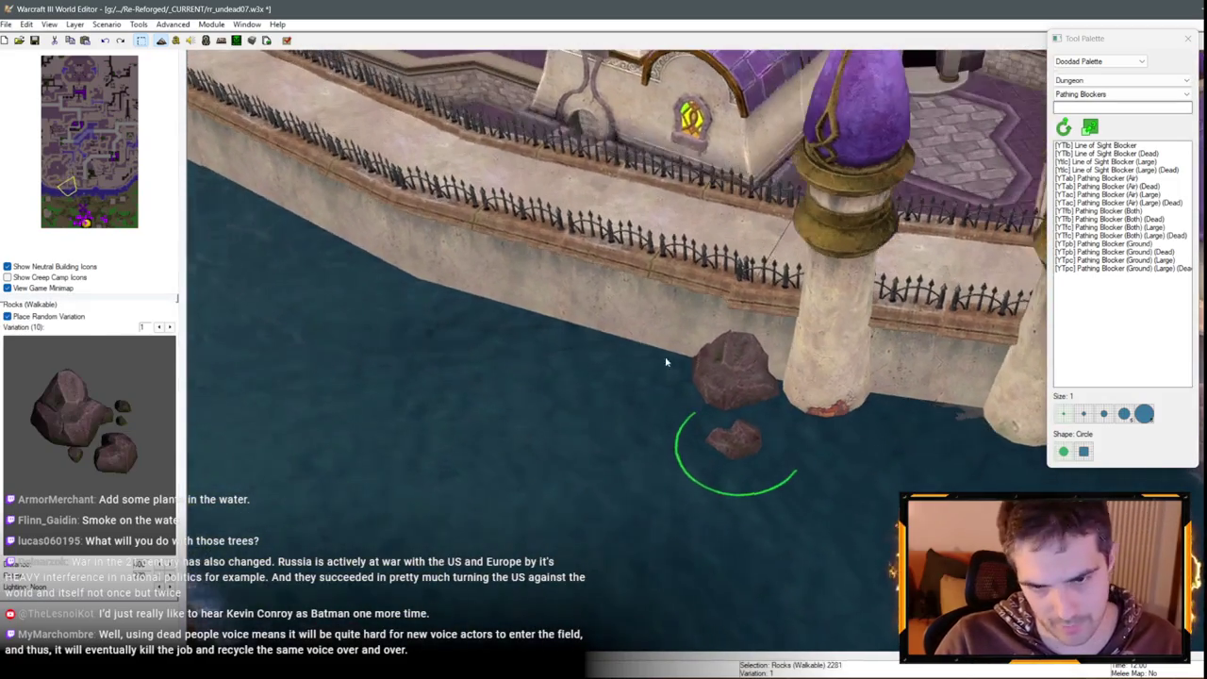
double_click(652, 429)
left_click(606, 314)
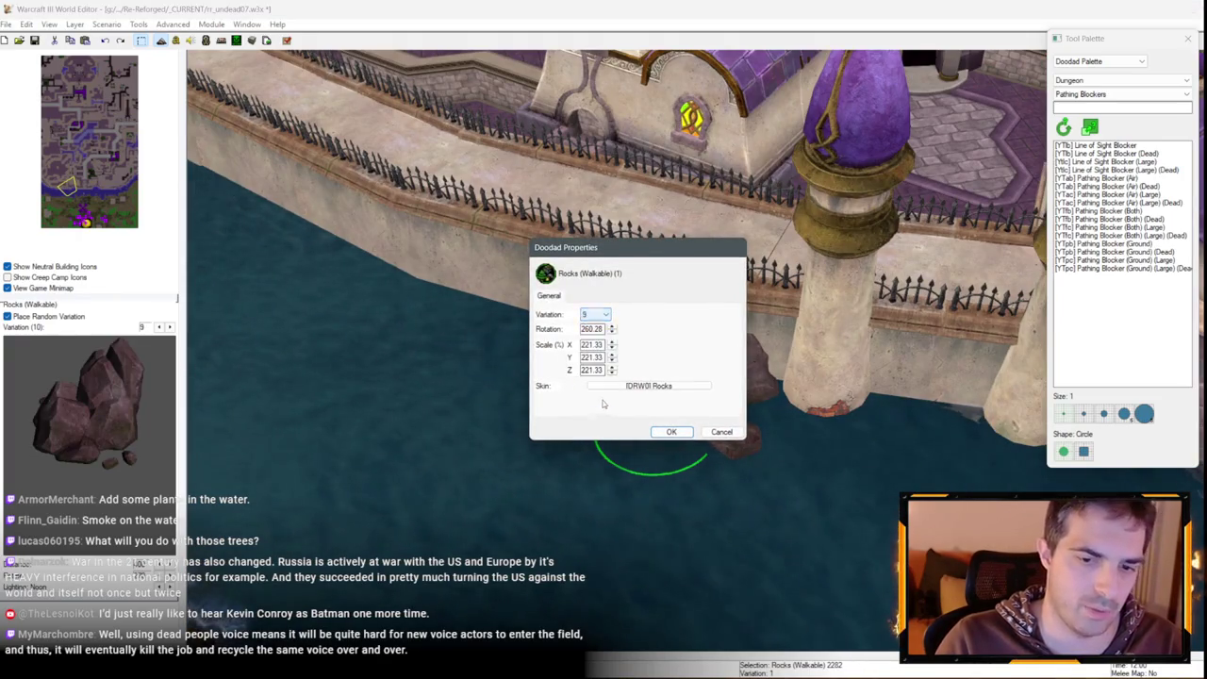
key("Return")
mouse_move(668, 395)
left_mouse_down()
mouse_move(681, 391)
mouse_move(698, 440)
left_mouse_up()
scroll(699, 436, "down", 3)
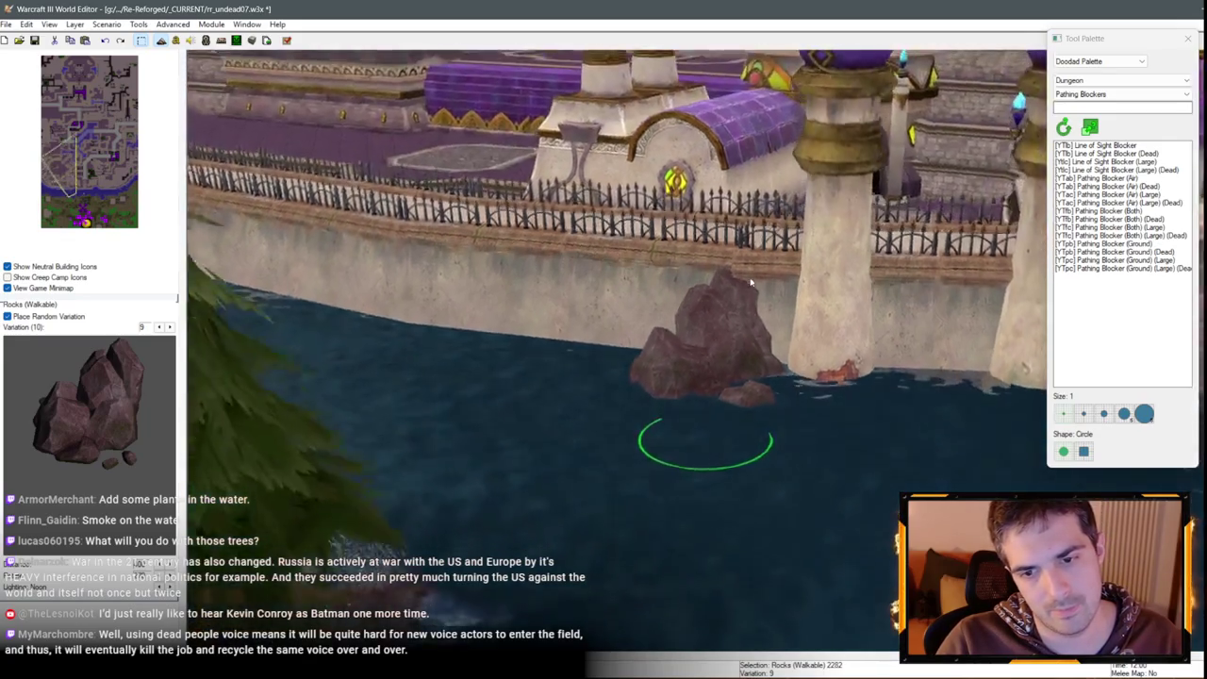
scroll(700, 437, "up", 3)
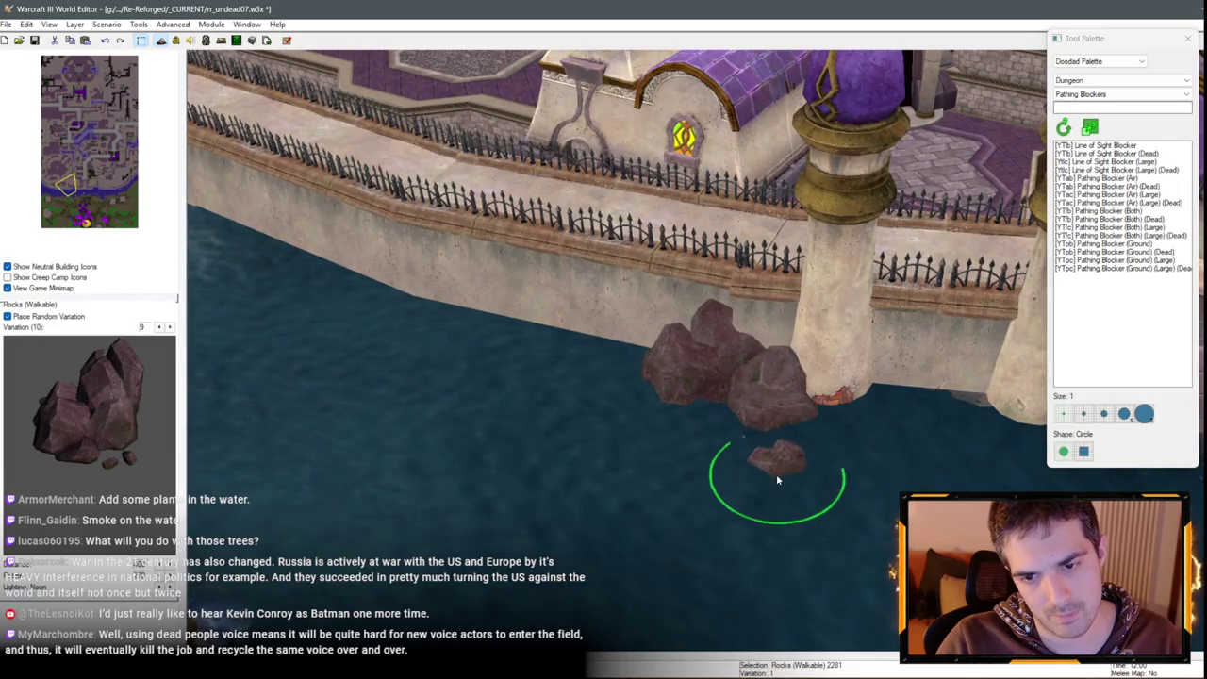
Add another large rock beside the cluster and set a shore rock to variation 0
left_click(682, 405)
scroll(746, 389, "down", 1)
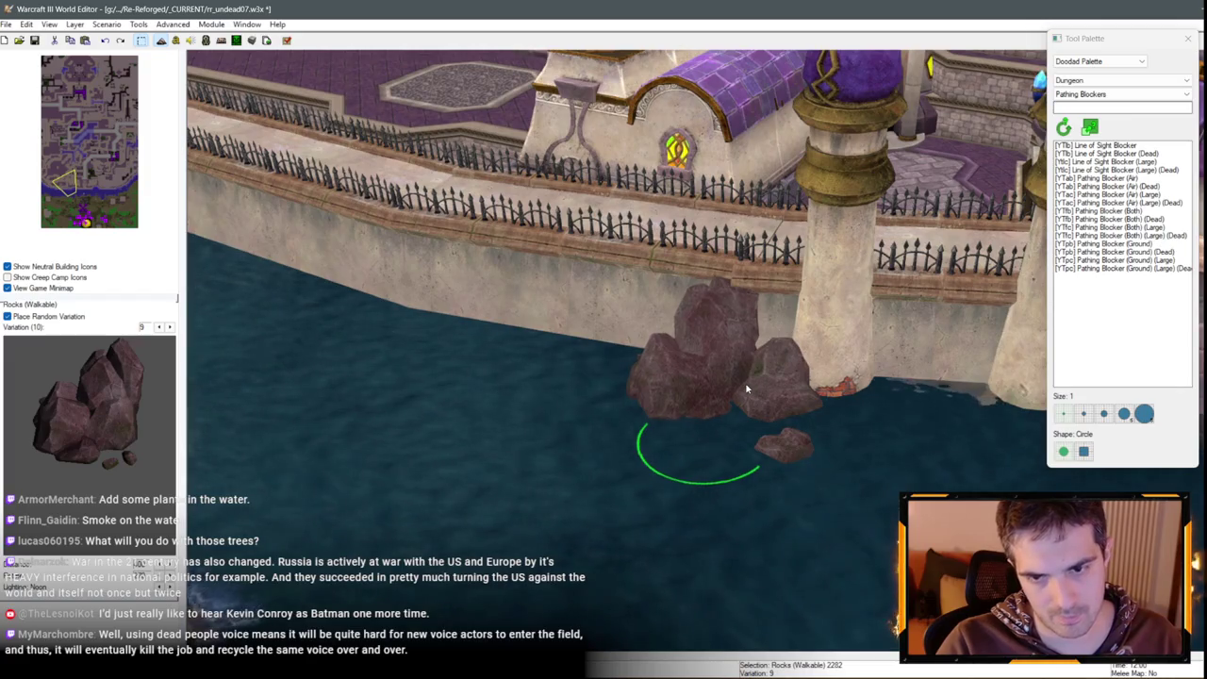
scroll(741, 387, "up", 1)
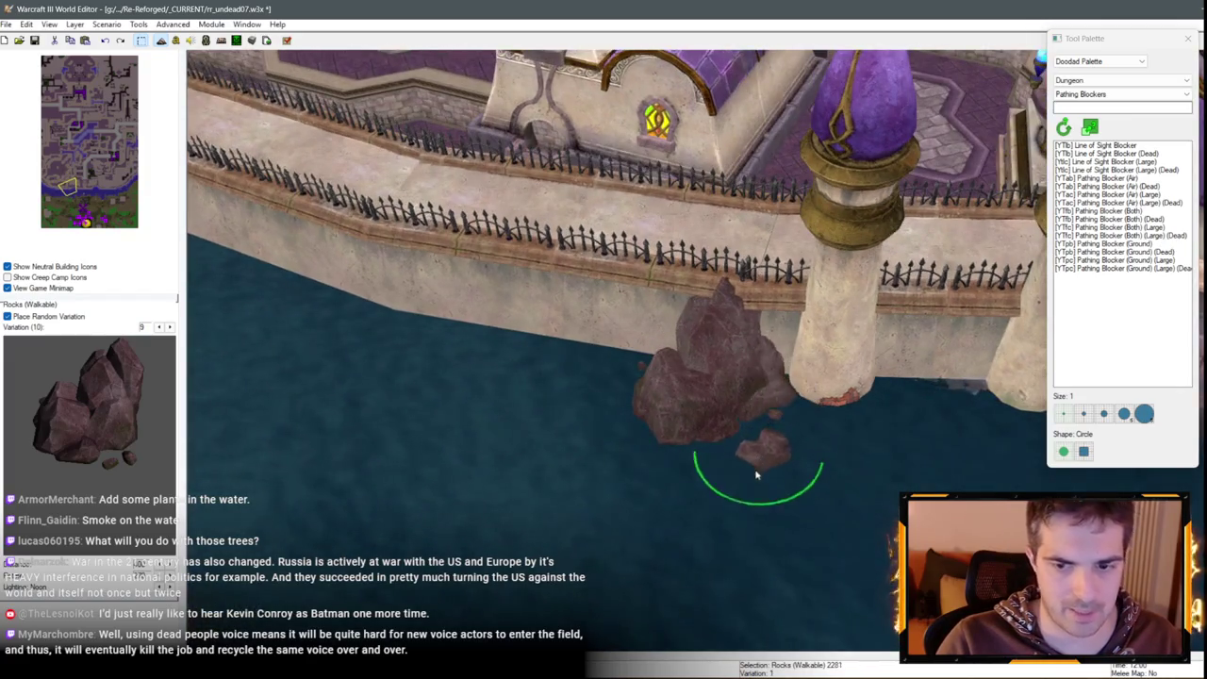
scroll(747, 470, "up", 1)
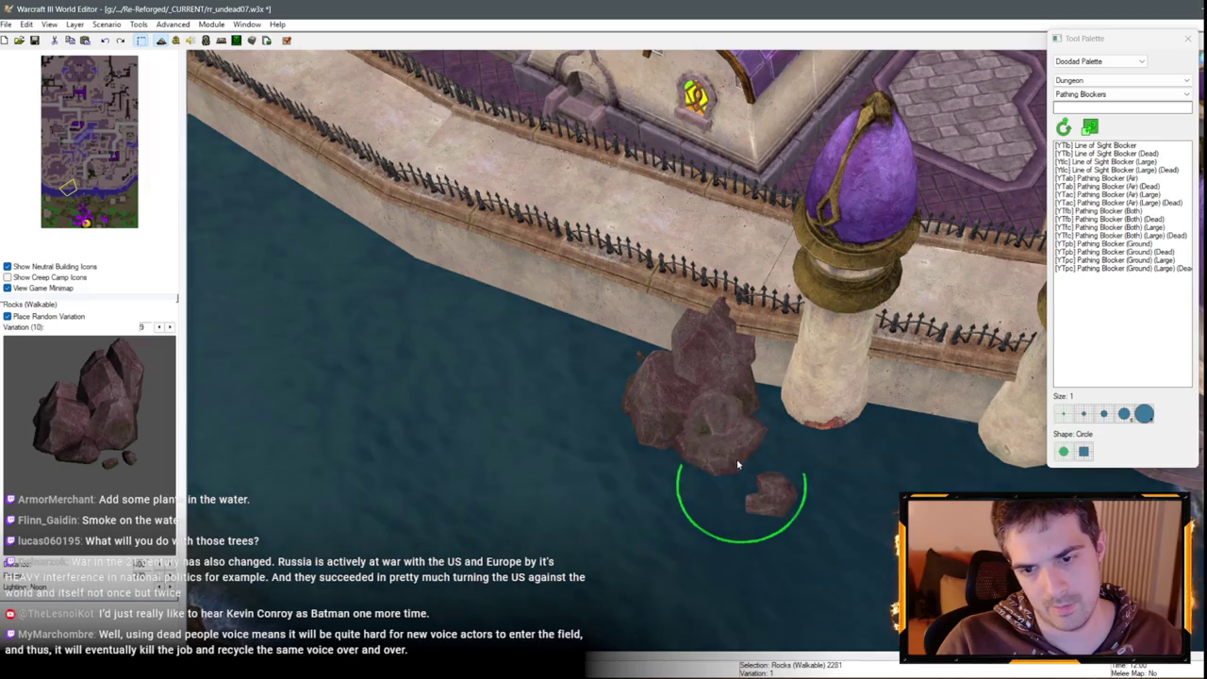
scroll(787, 474, "down", 3)
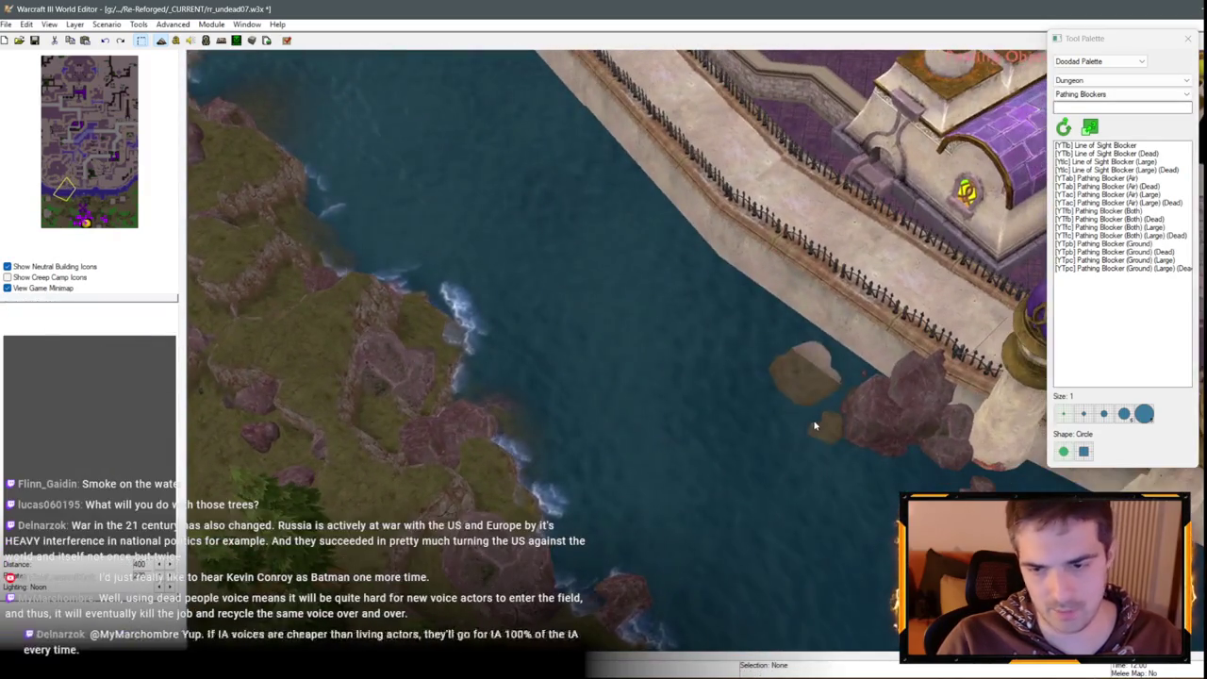
double_click(814, 423)
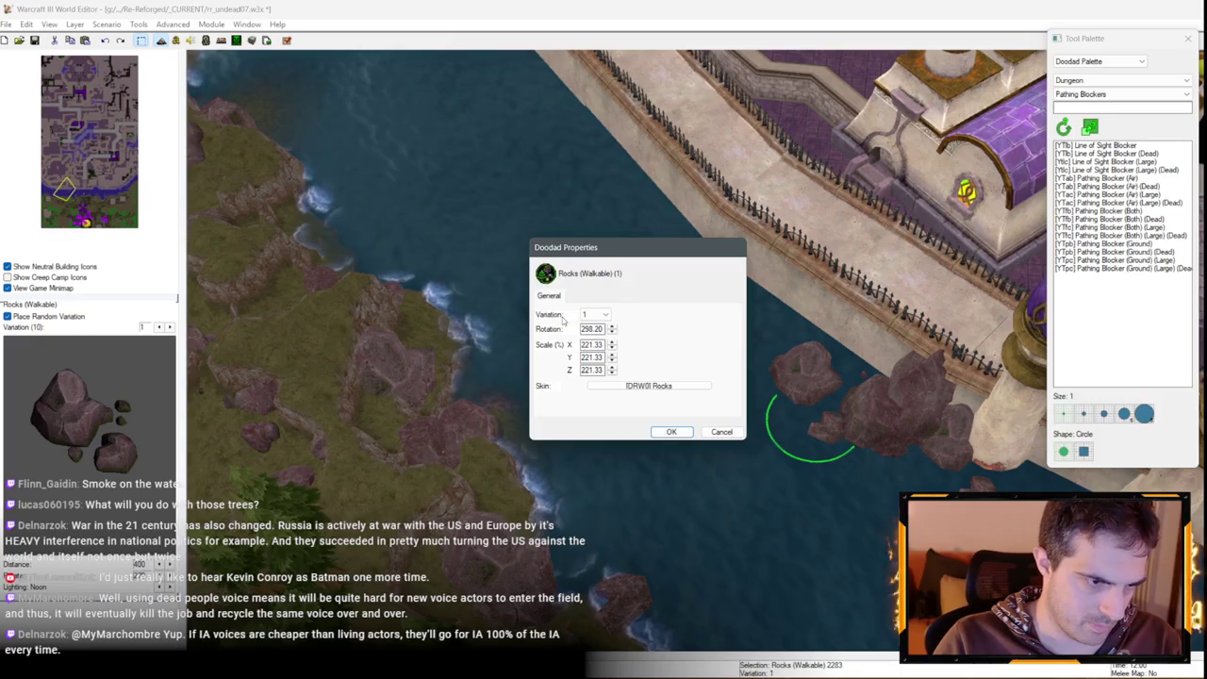
key("Up")
key("Return")
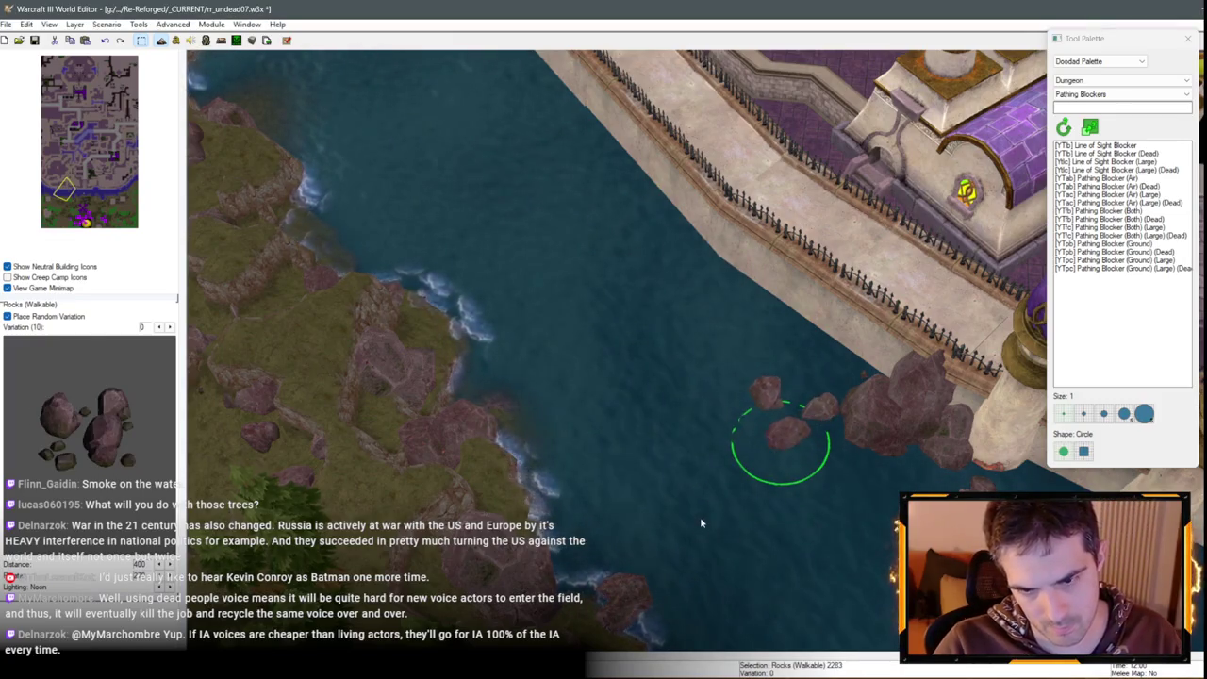
Copy that rock, paste it near the shore, and delete the stray rocks placed by the wall
key("ctrl+c")
key("ctrl+v")
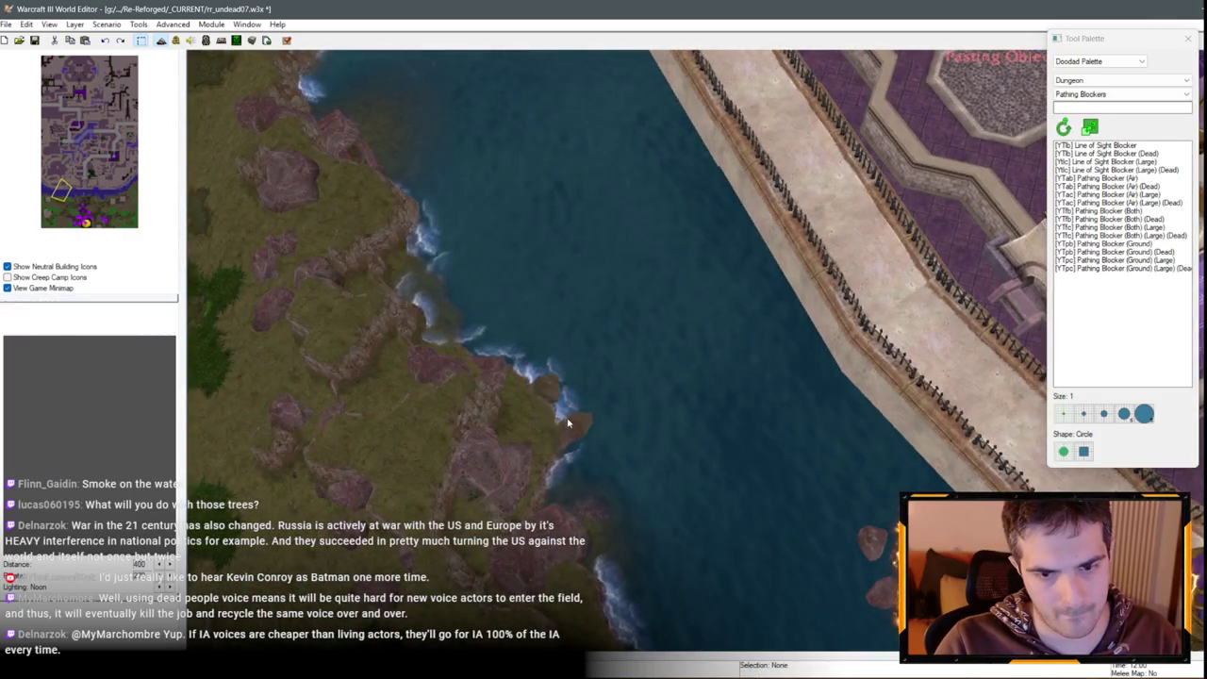
left_click(567, 423)
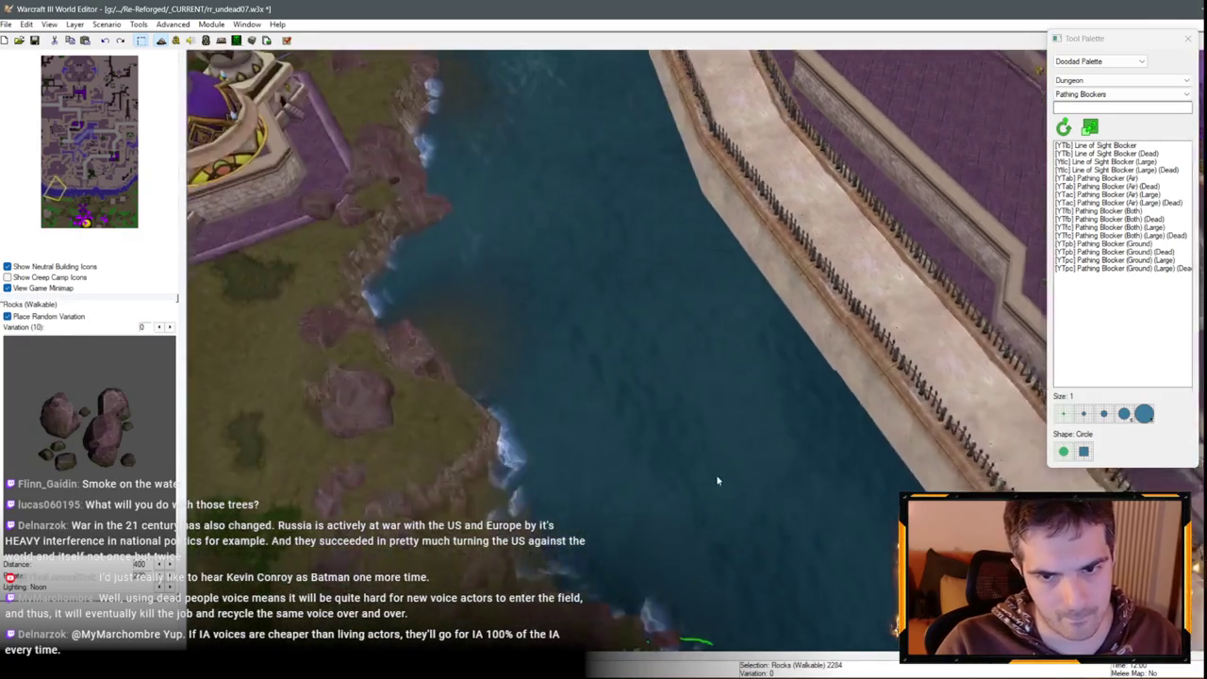
left_click(649, 269)
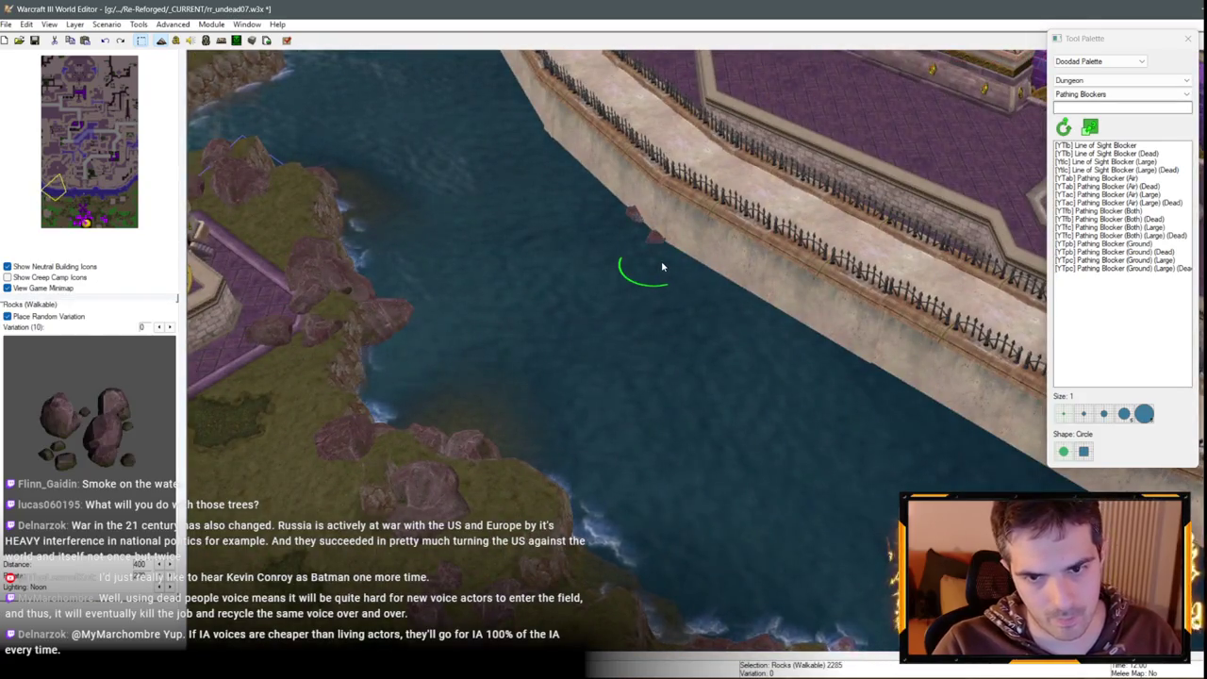
key("Delete")
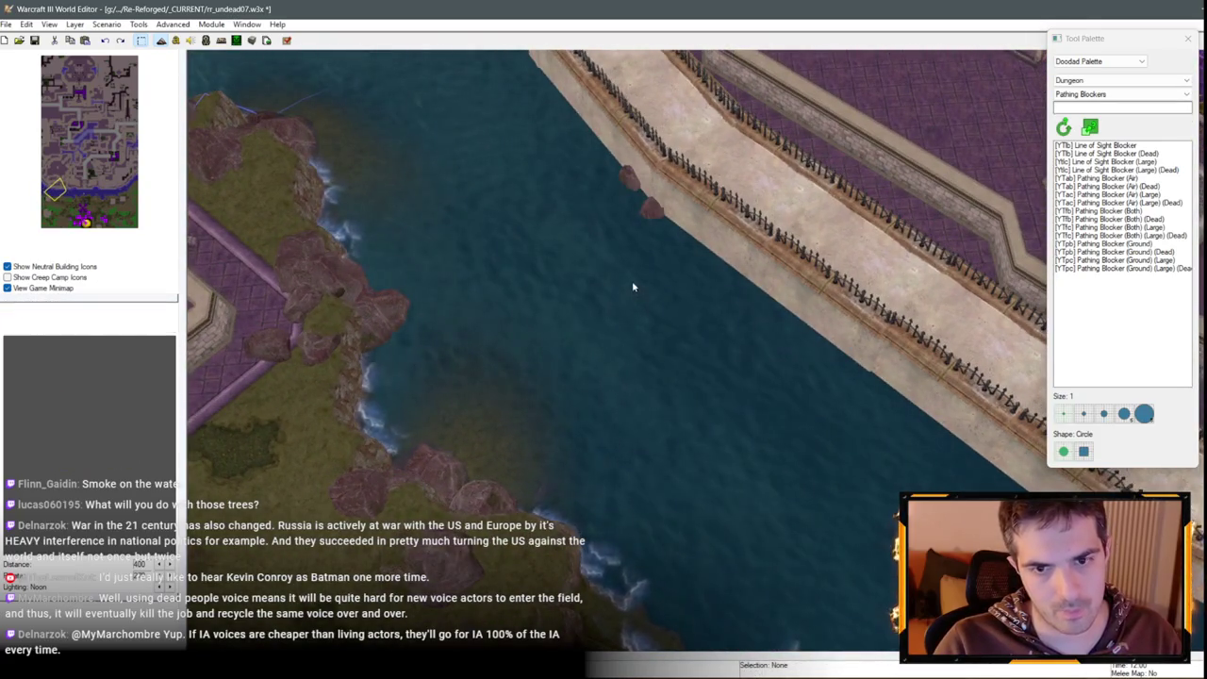
Place a variation-1 rock in the river and move the cluster closer to the wall
left_click(627, 269)
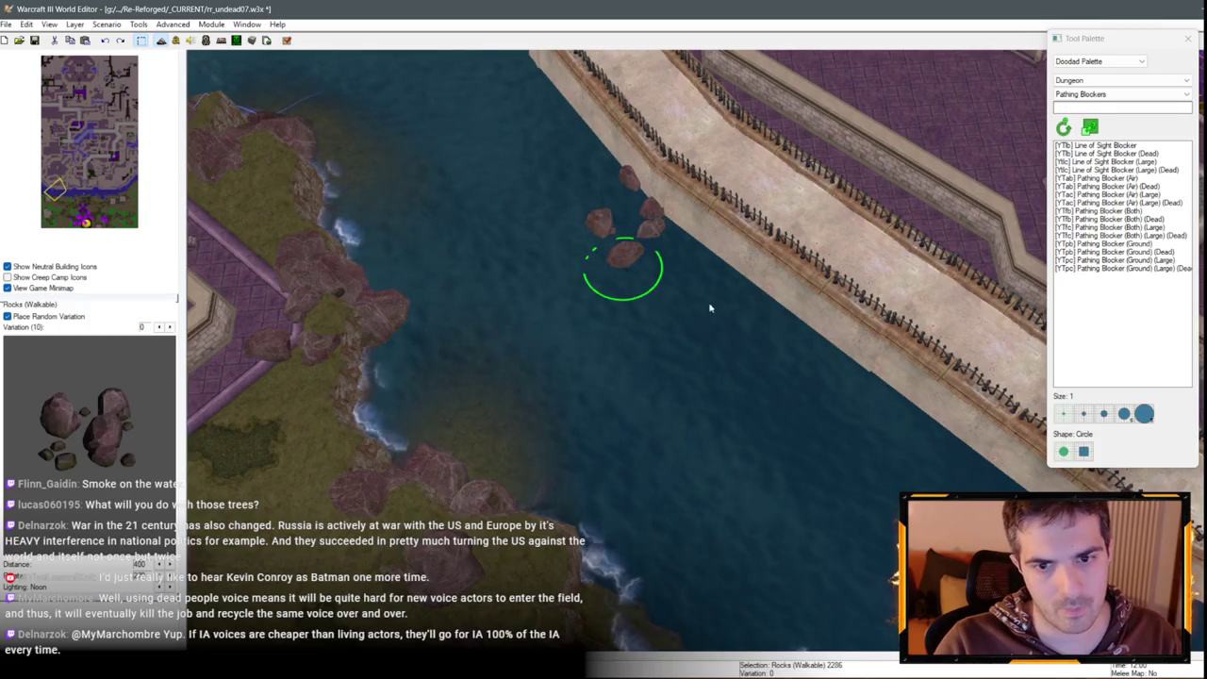
double_click(641, 272)
left_click(594, 317)
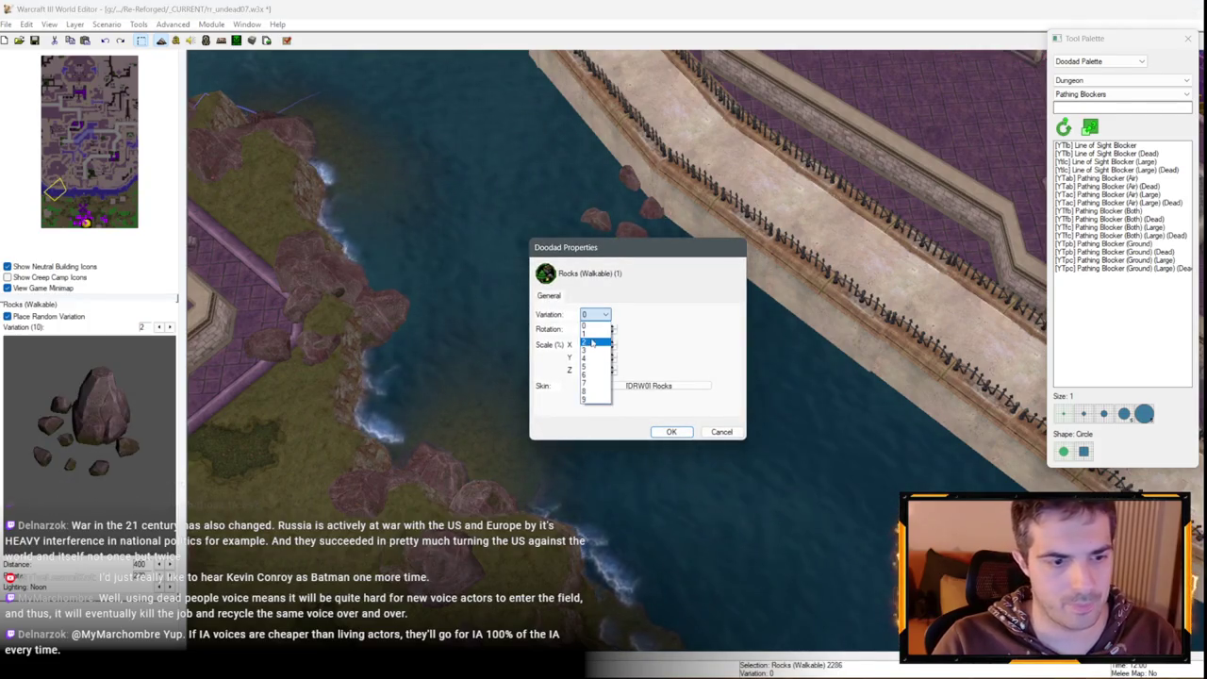
left_click(589, 334)
left_click(671, 431)
scroll(678, 415, "up", 3)
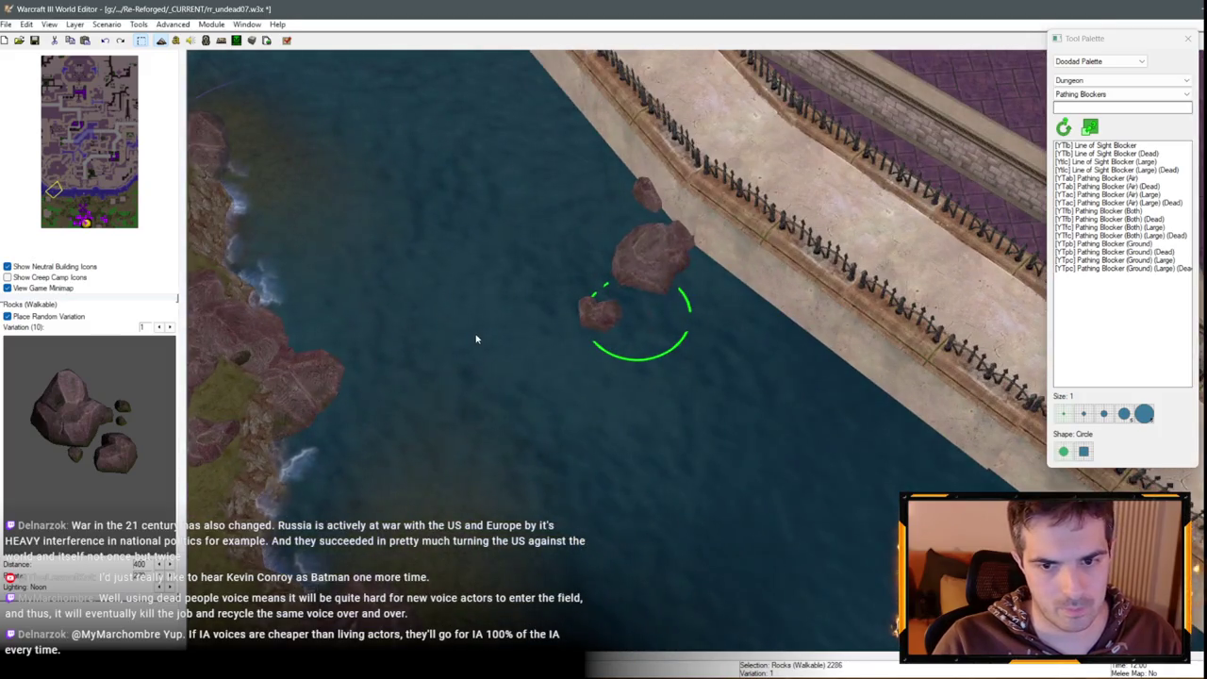
left_click_drag(698, 257, 682, 304)
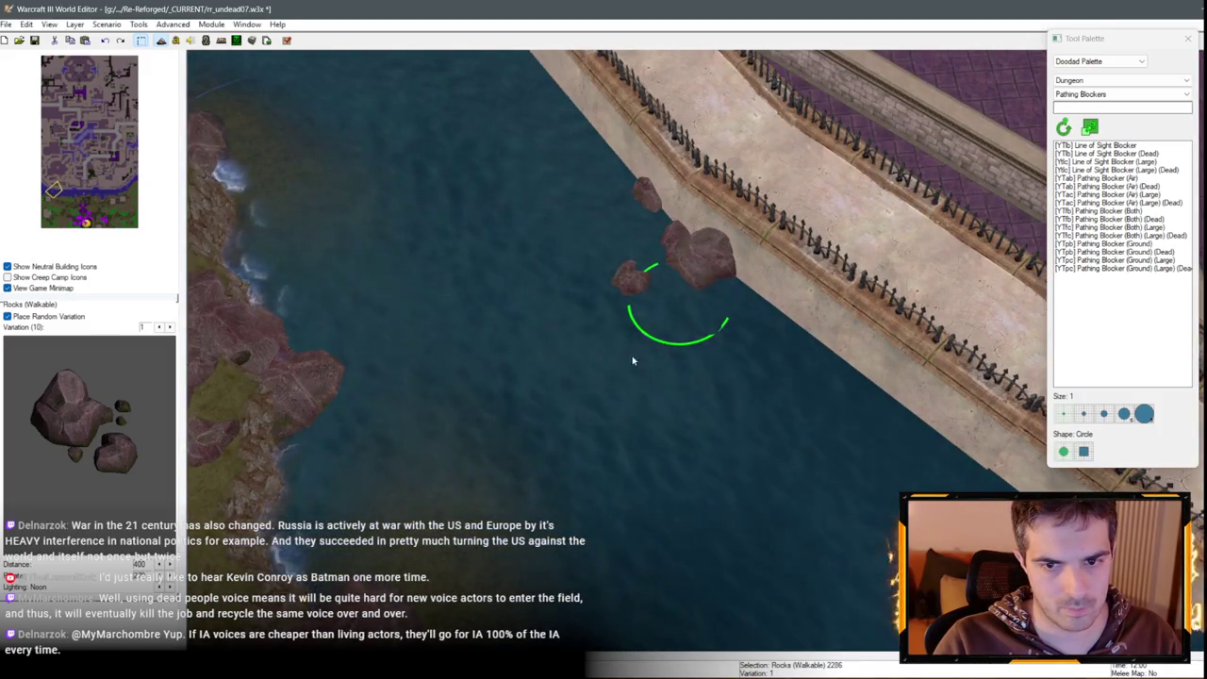
scroll(633, 360, "down", 3)
left_click(494, 221)
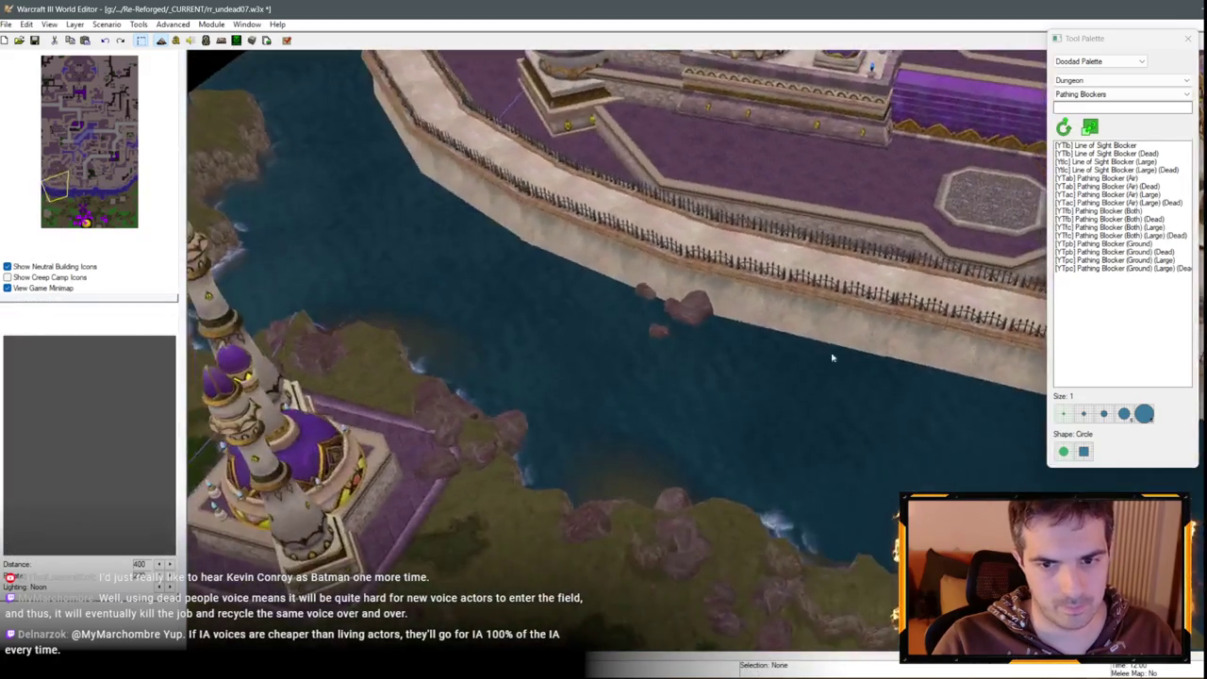
Save the map with the new rocks and launch it in Warcraft III via Test Map
scroll(832, 357, "down", 5)
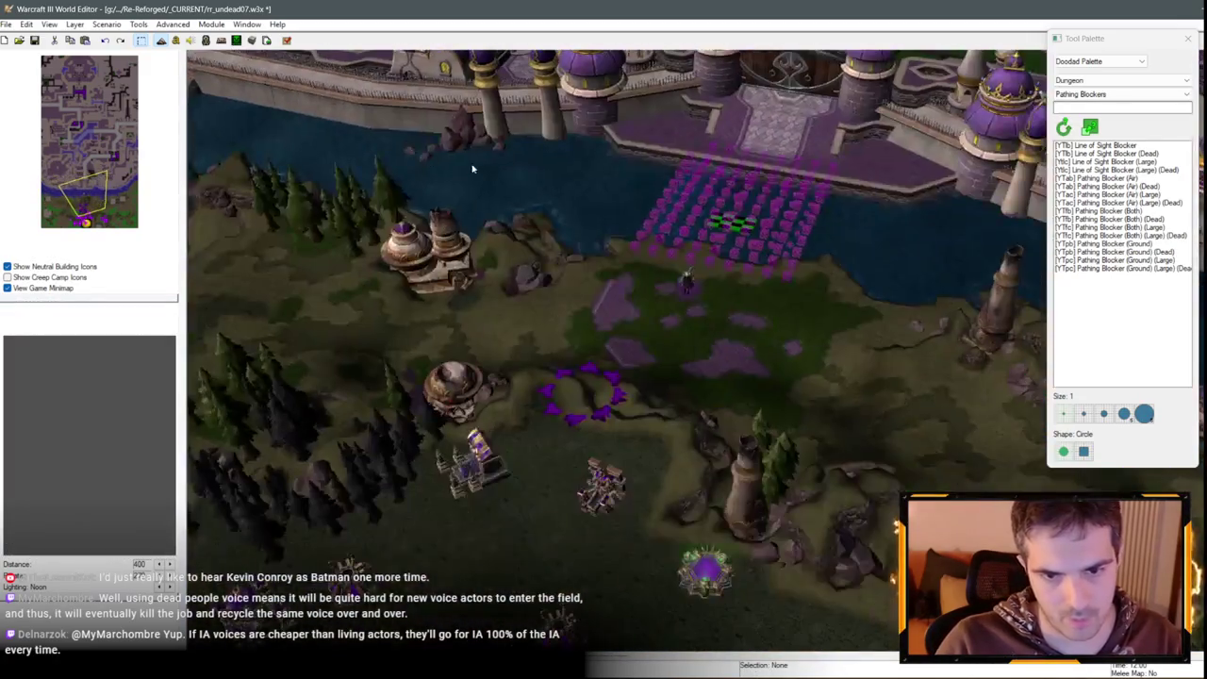
scroll(472, 169, "up", 3)
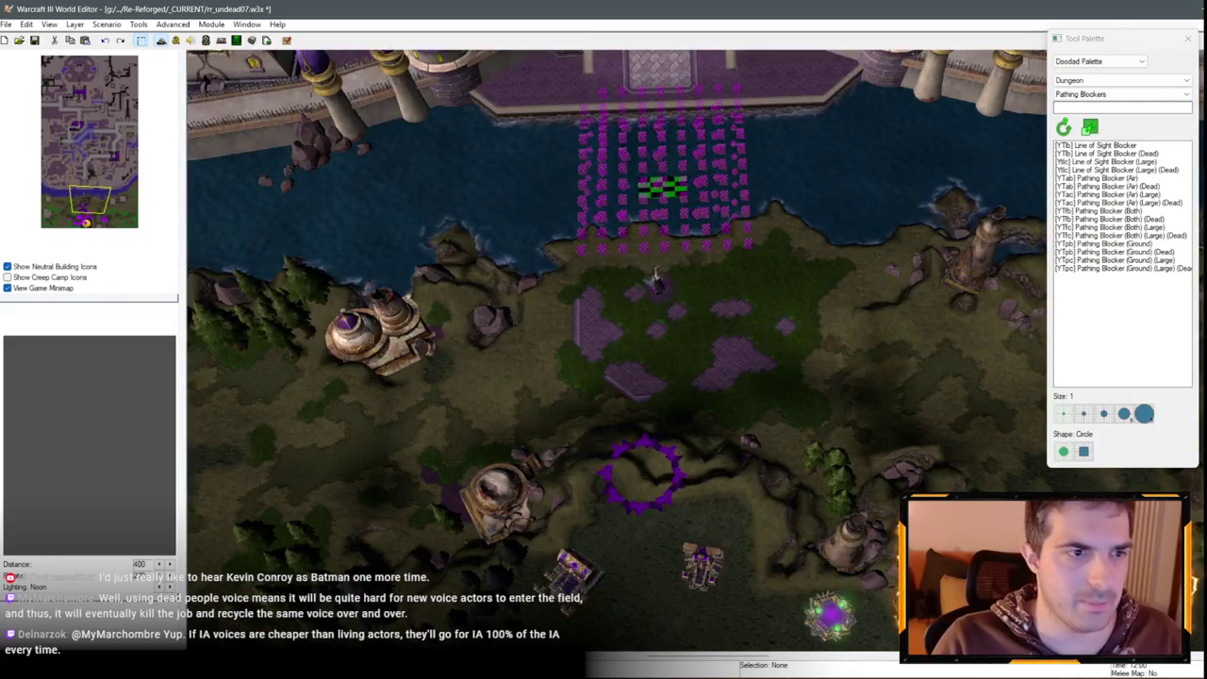
left_click(36, 41)
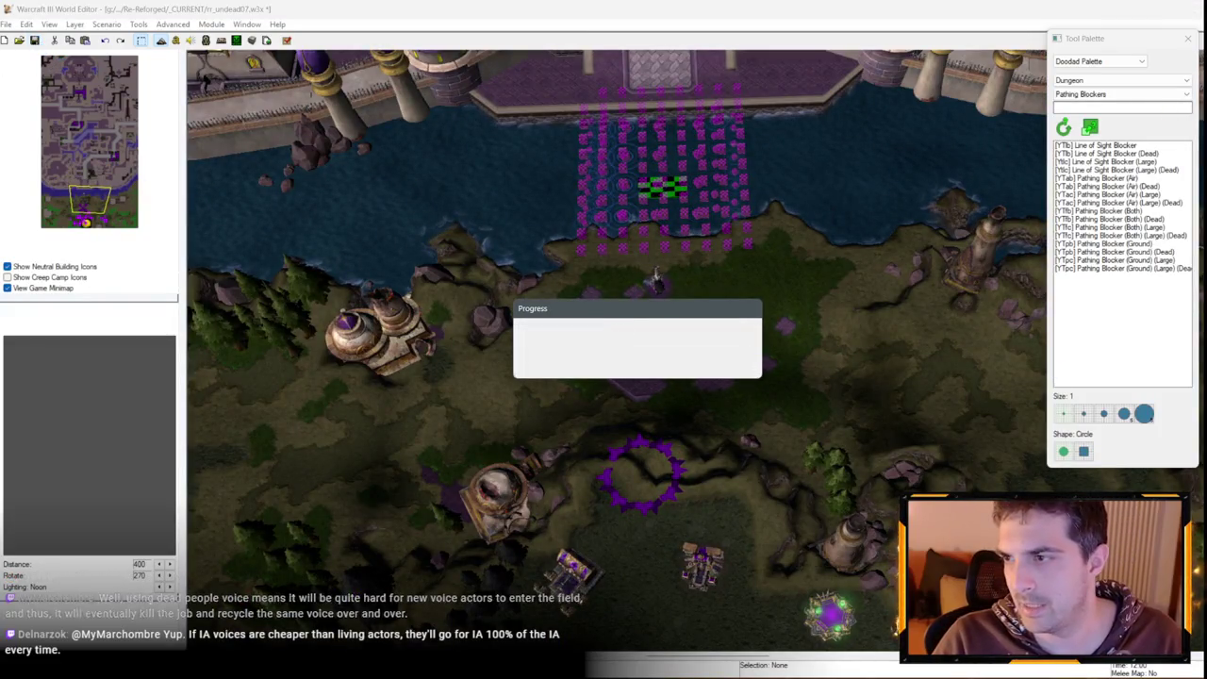
left_click(286, 40)
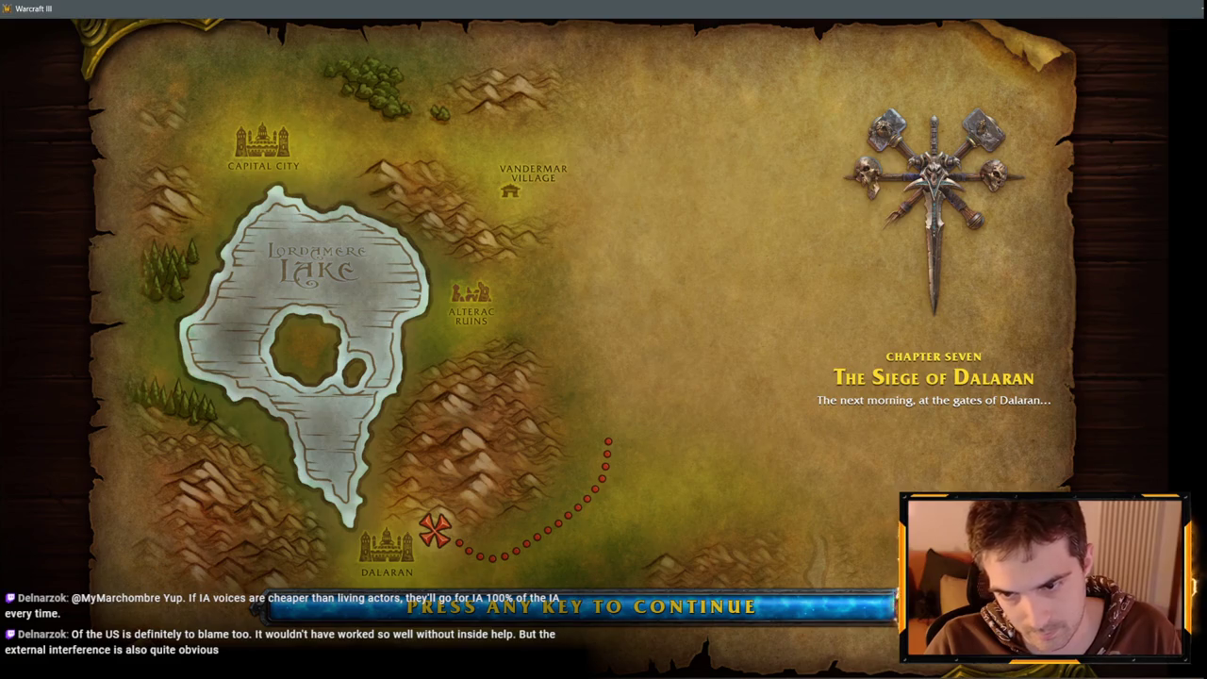
Start the test game and send the iseedeadpeople cheat in chat to reveal the map
key("space")
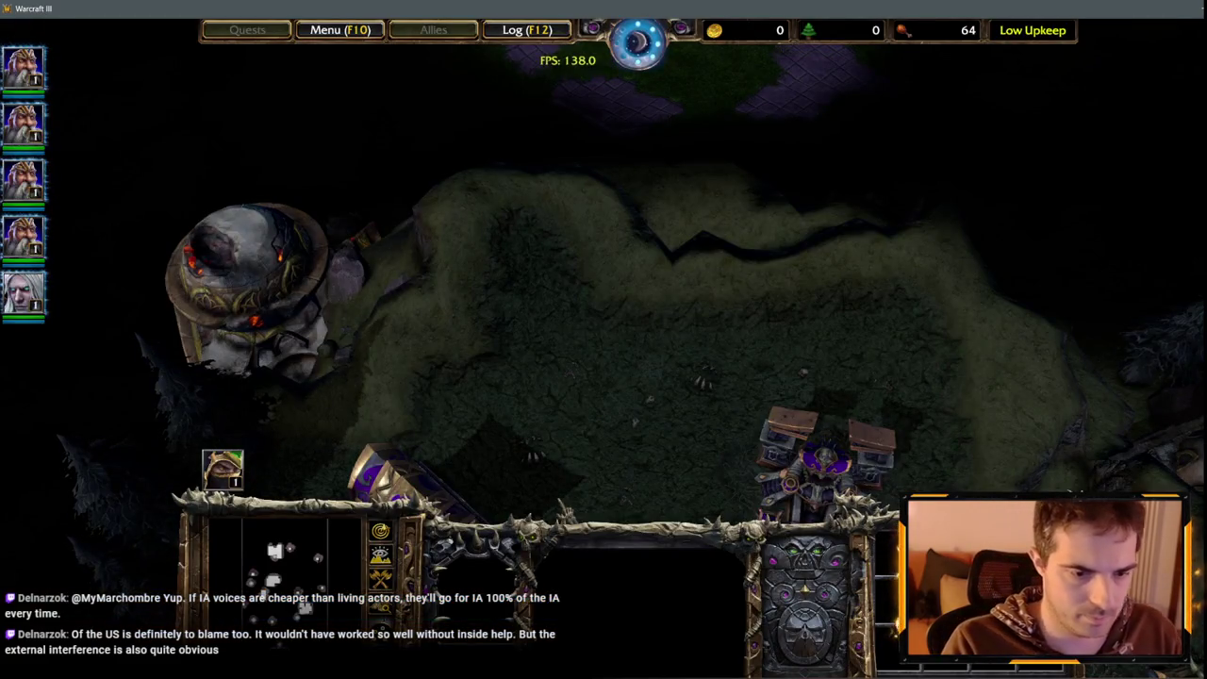
key("Return")
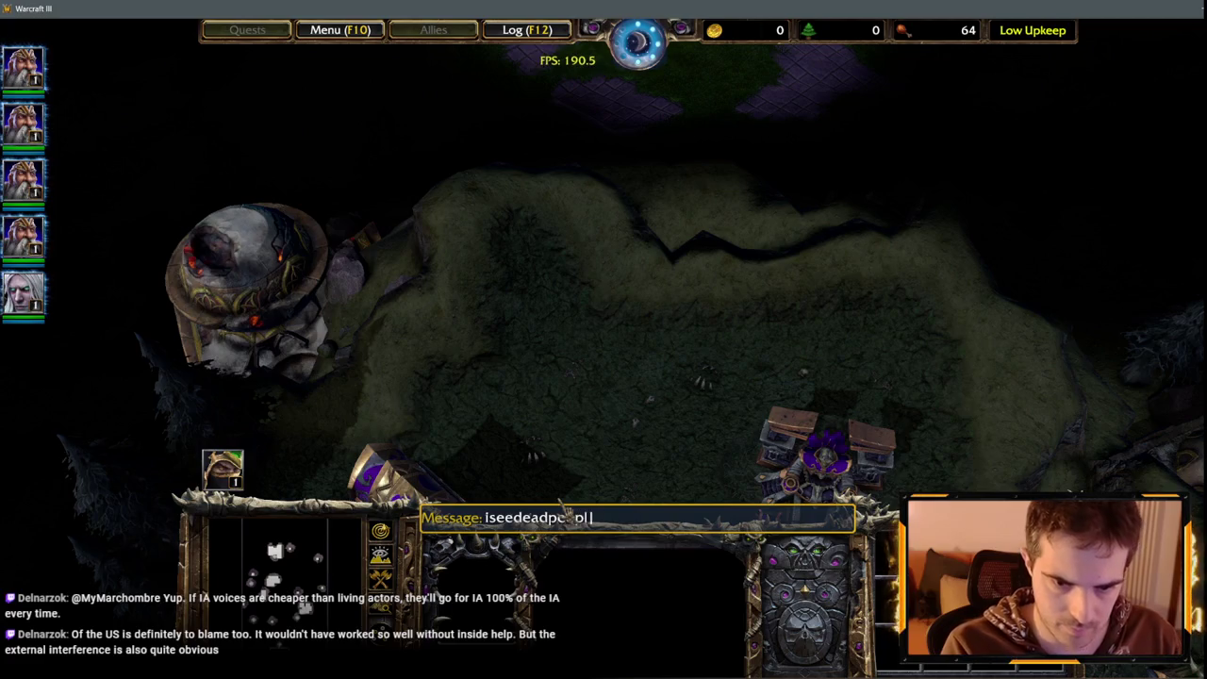
type("e")
key("Return")
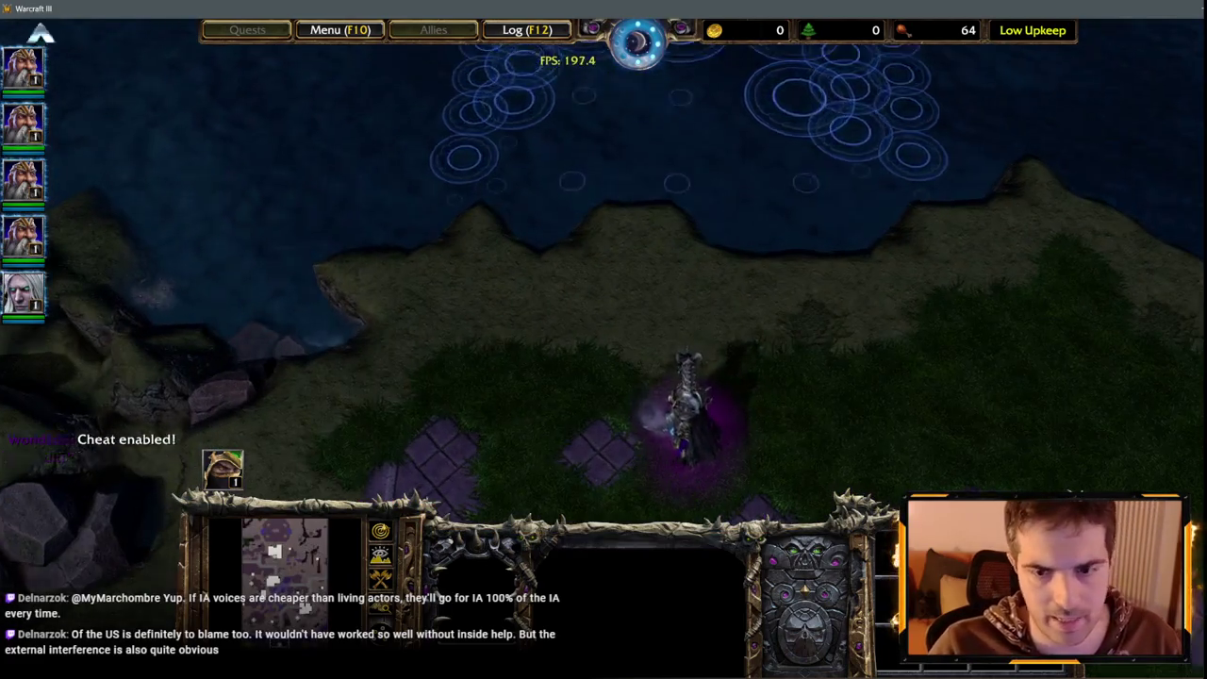
Pan down the coast toward the forest, zooming in on the rocks, then recentre on the hero
mouse_move(41, 33)
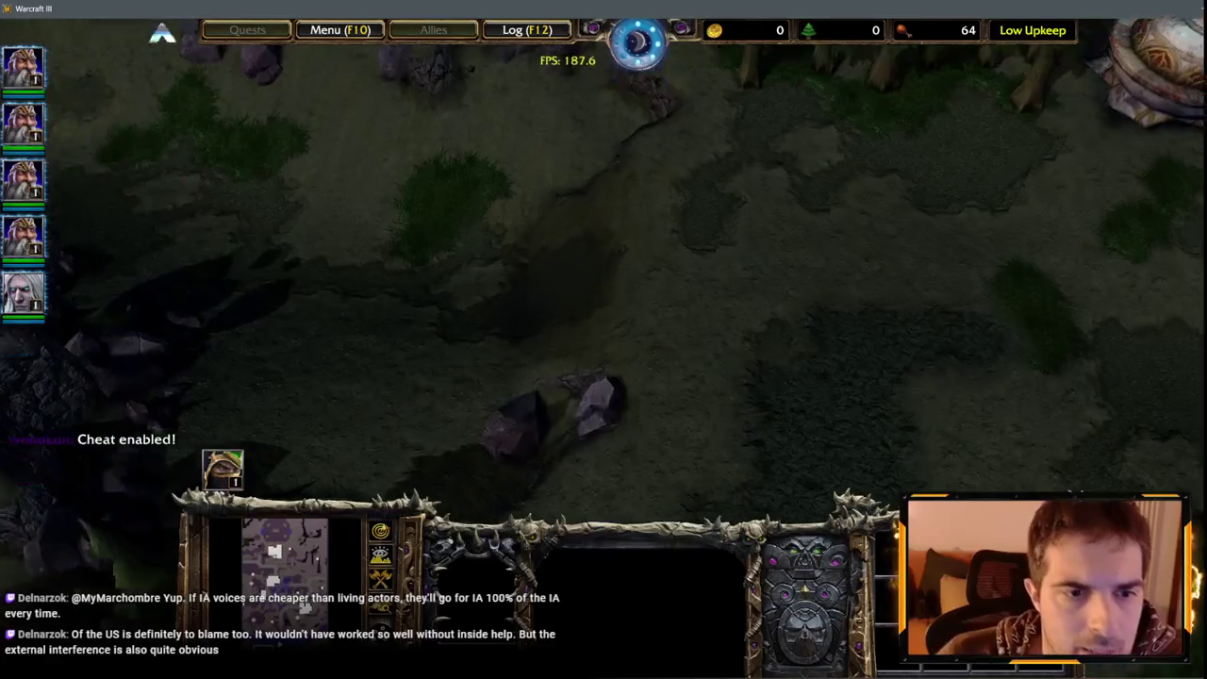
mouse_move(162, 34)
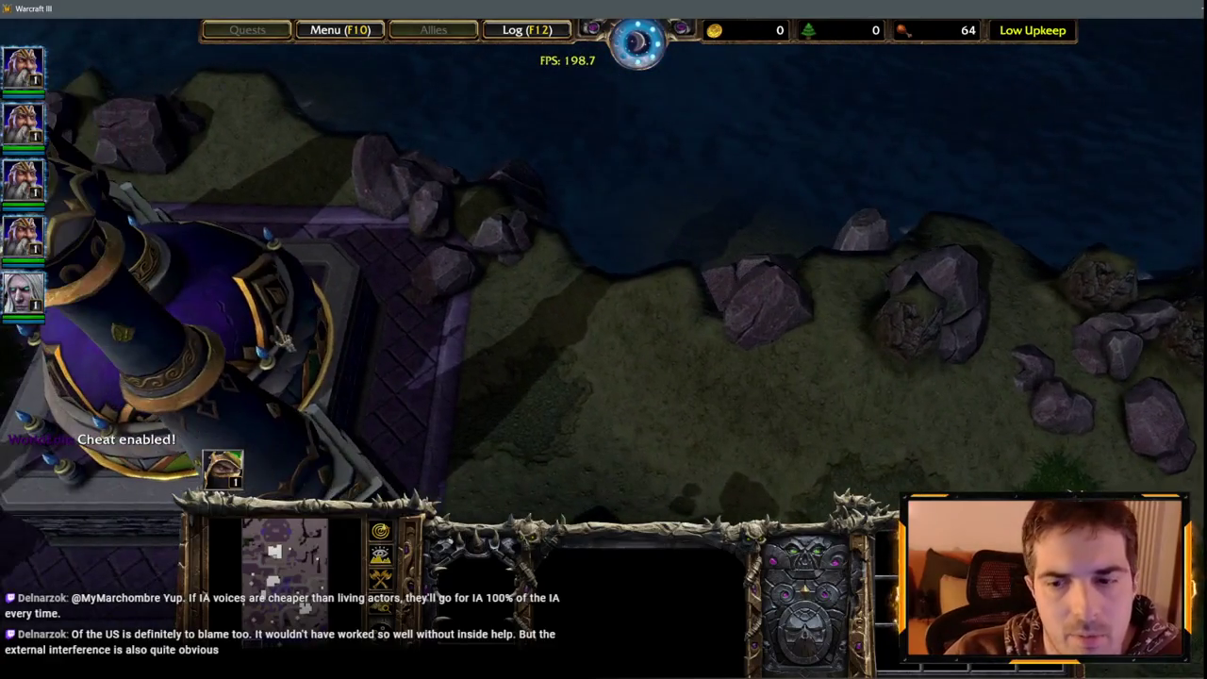
key("Down")
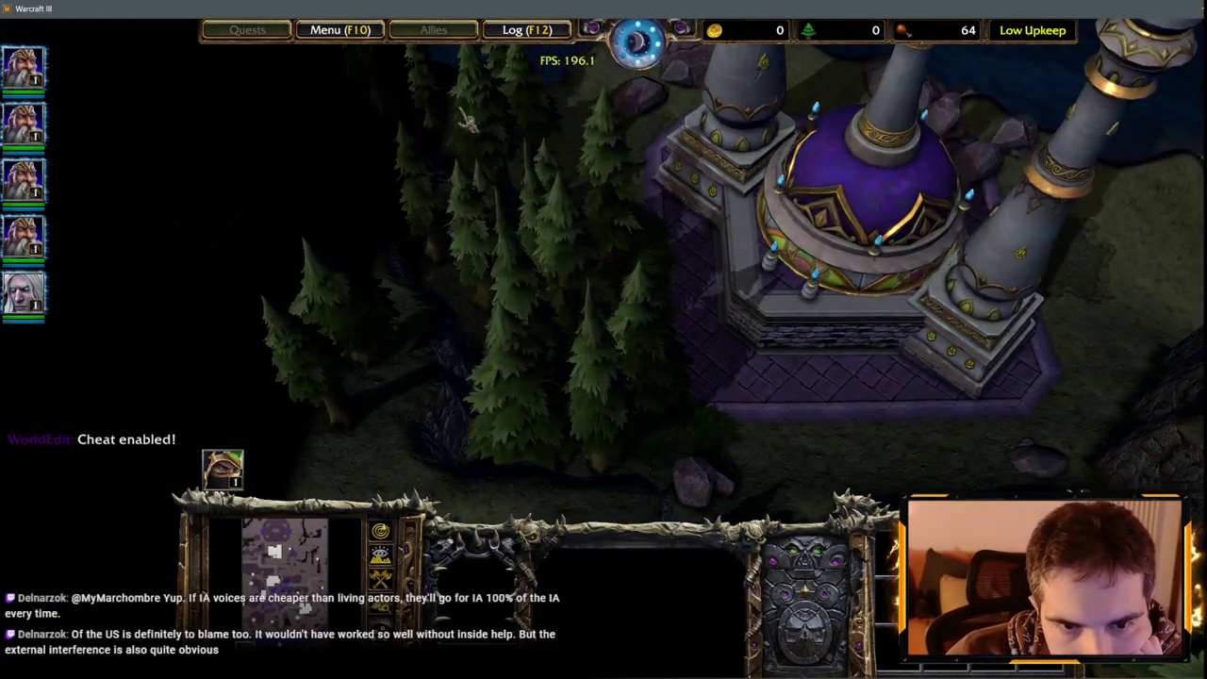
scroll(466, 120, "up", 2)
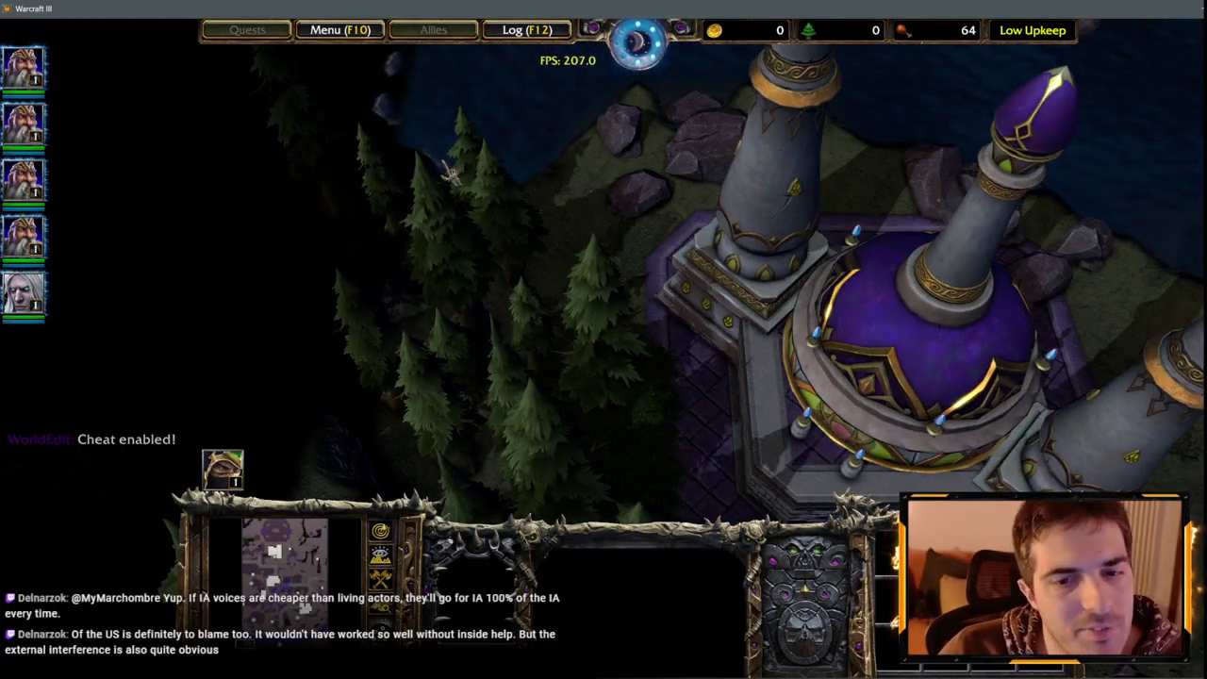
scroll(440, 33, "up", 1)
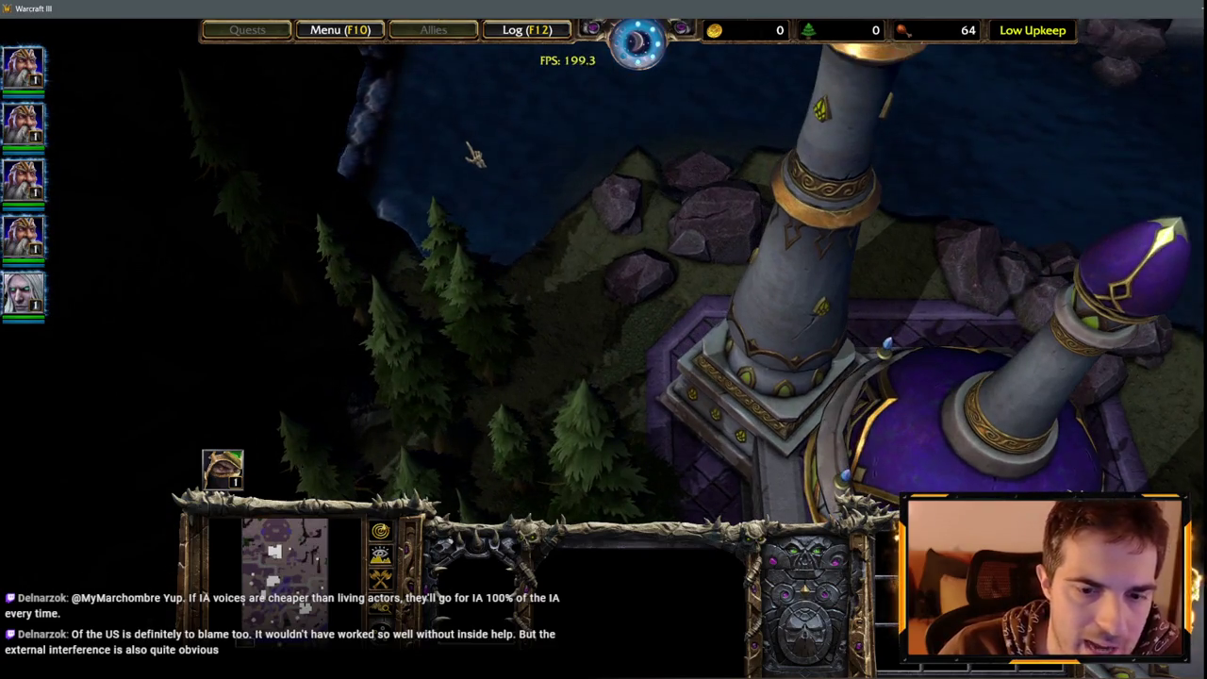
scroll(475, 155, "down", 3)
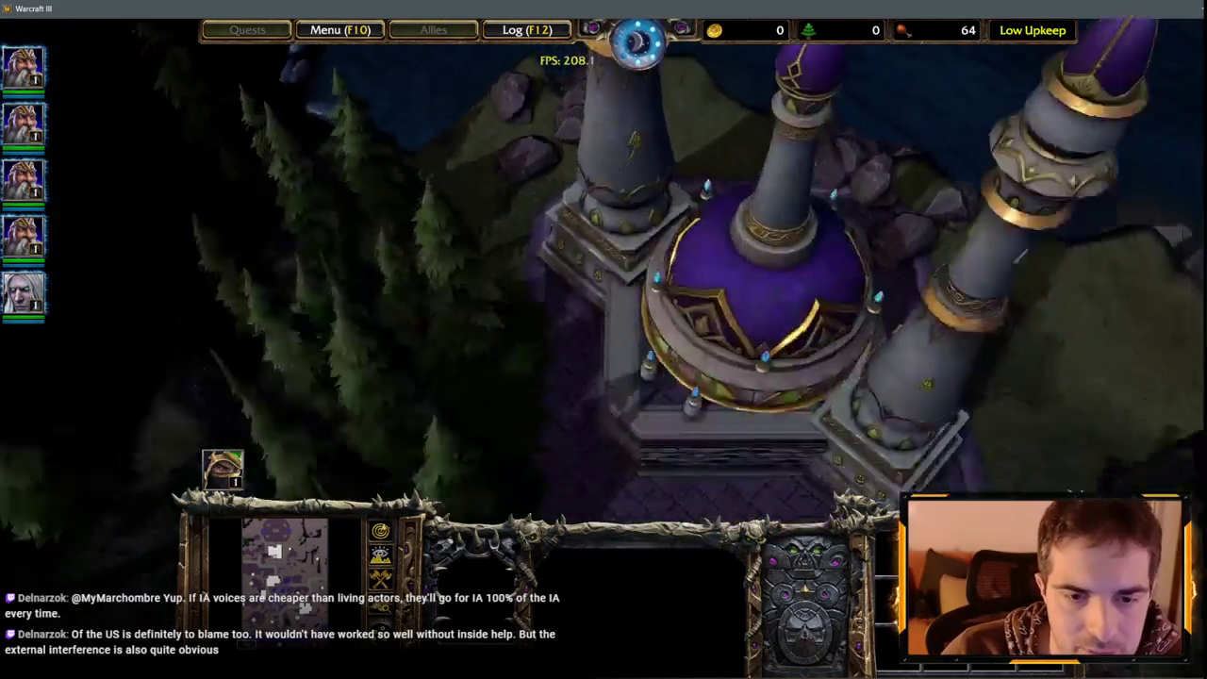
scroll(898, 281, "up", 3)
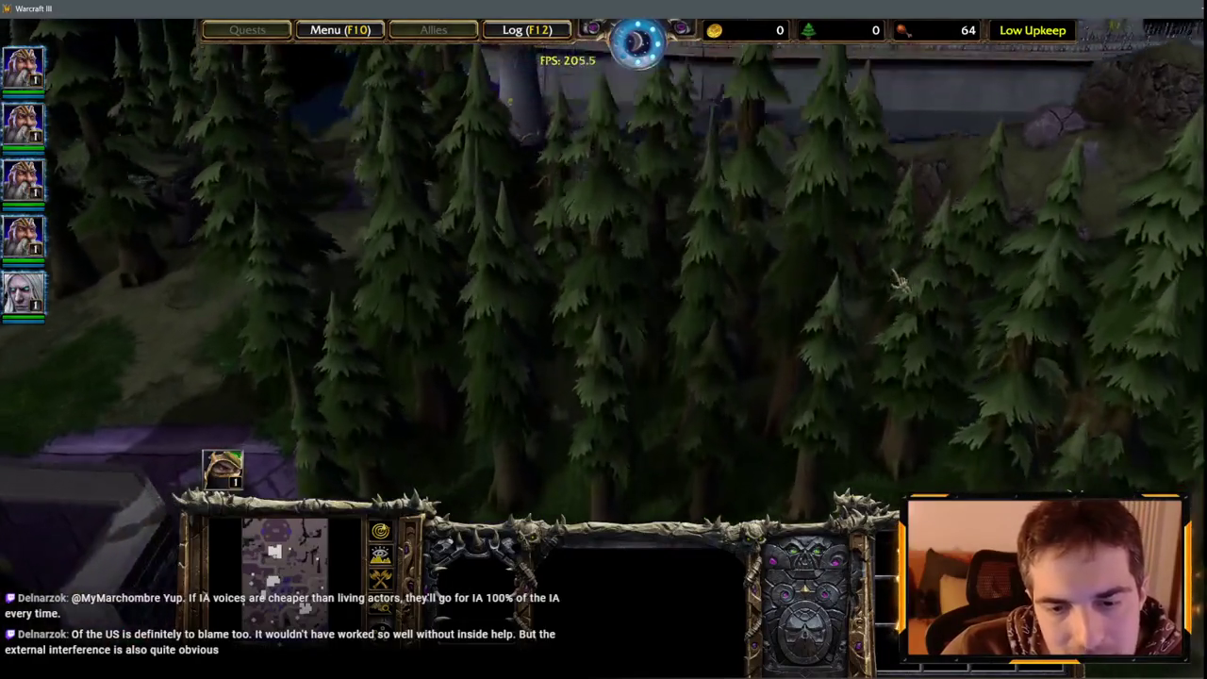
scroll(634, 244, "up", 2)
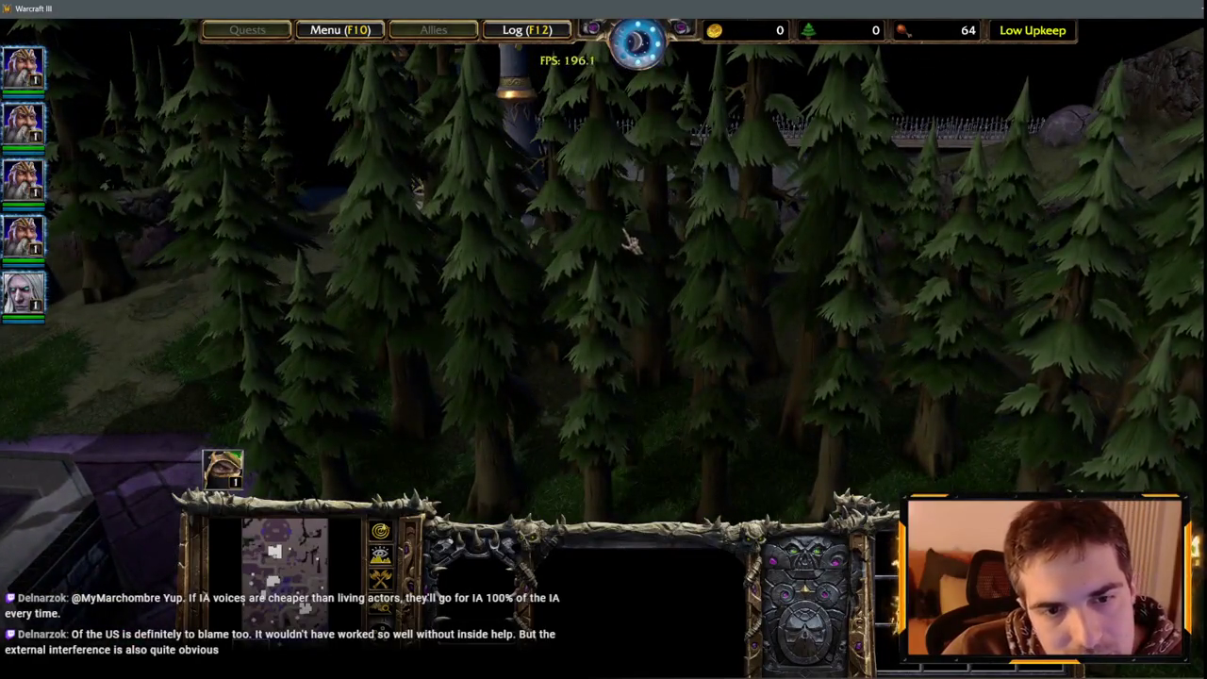
scroll(630, 244, "down", 5)
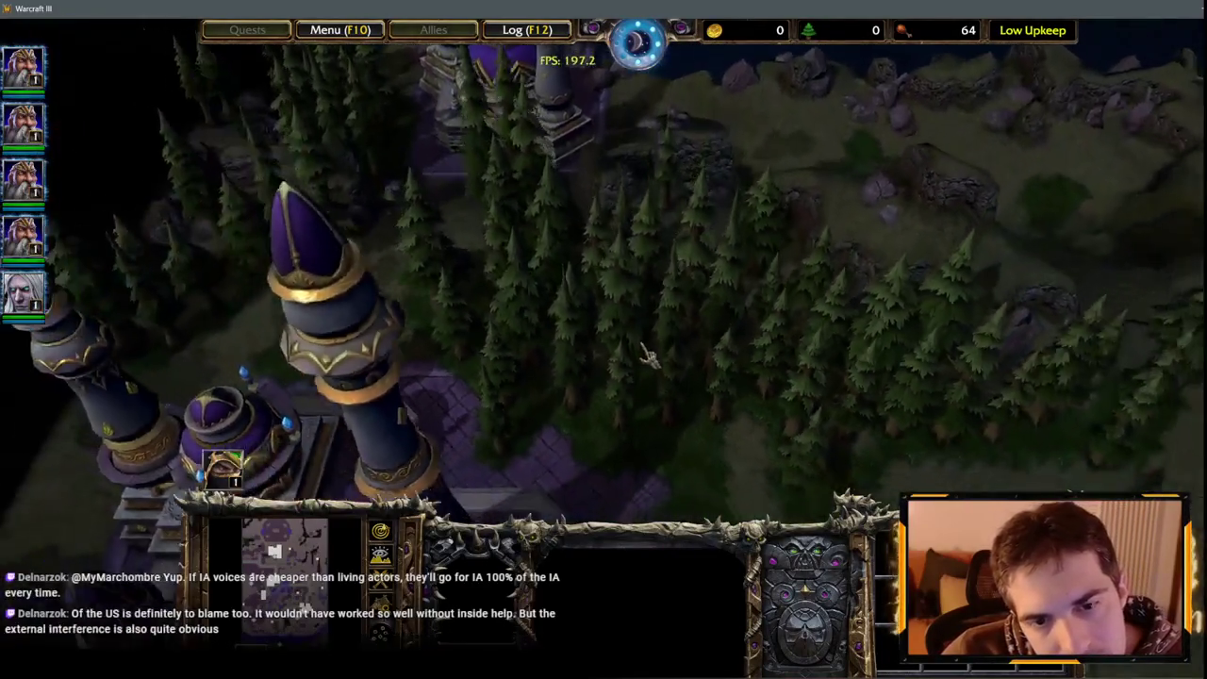
scroll(630, 243, "up", 5)
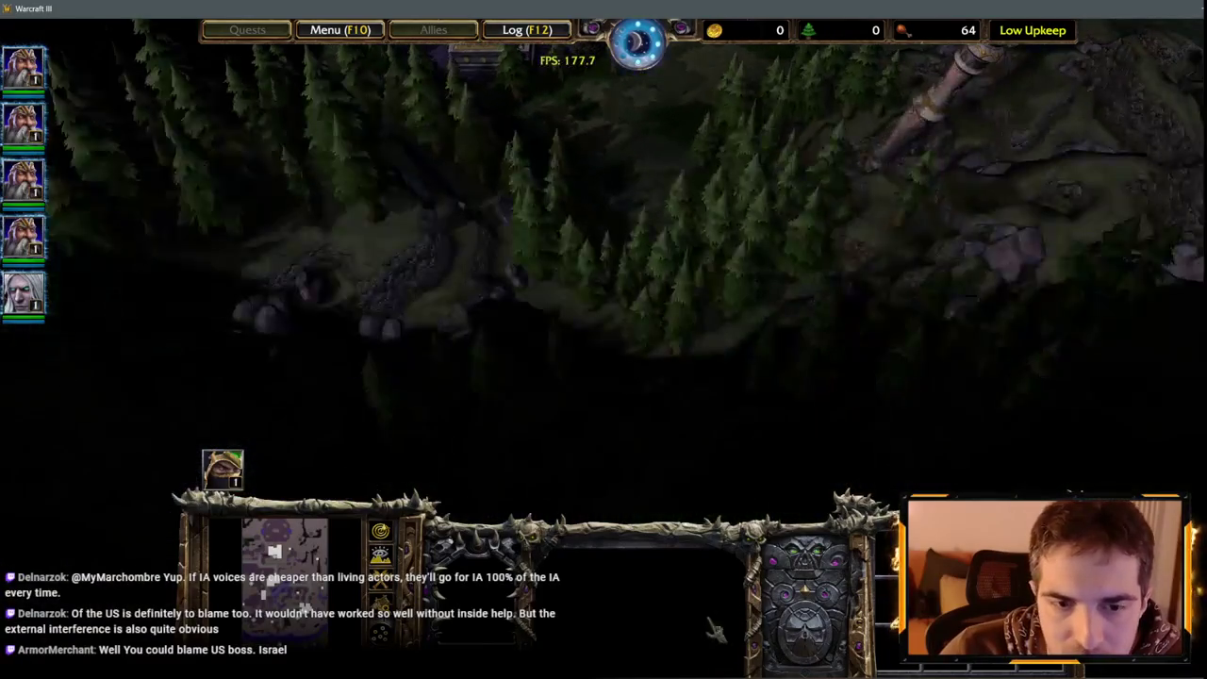
key("space")
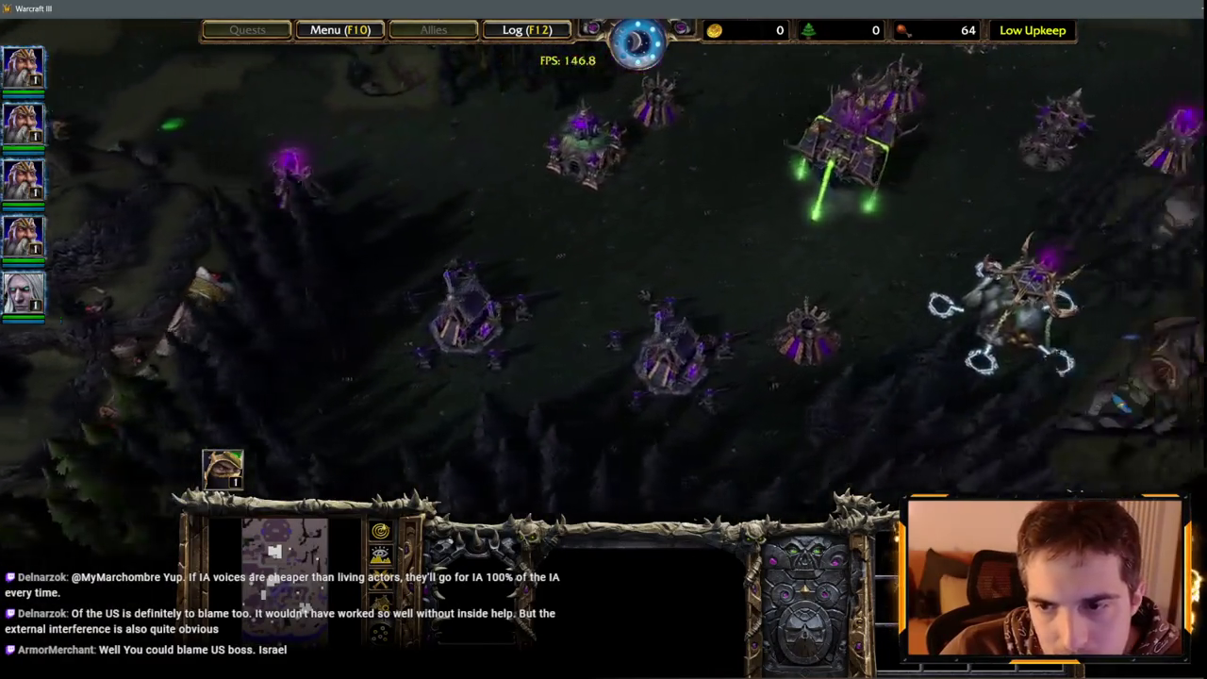
scroll(604, 282, "up", 3)
Pan right past the towers and forest, then north to the river beside the city wall
key("Right")
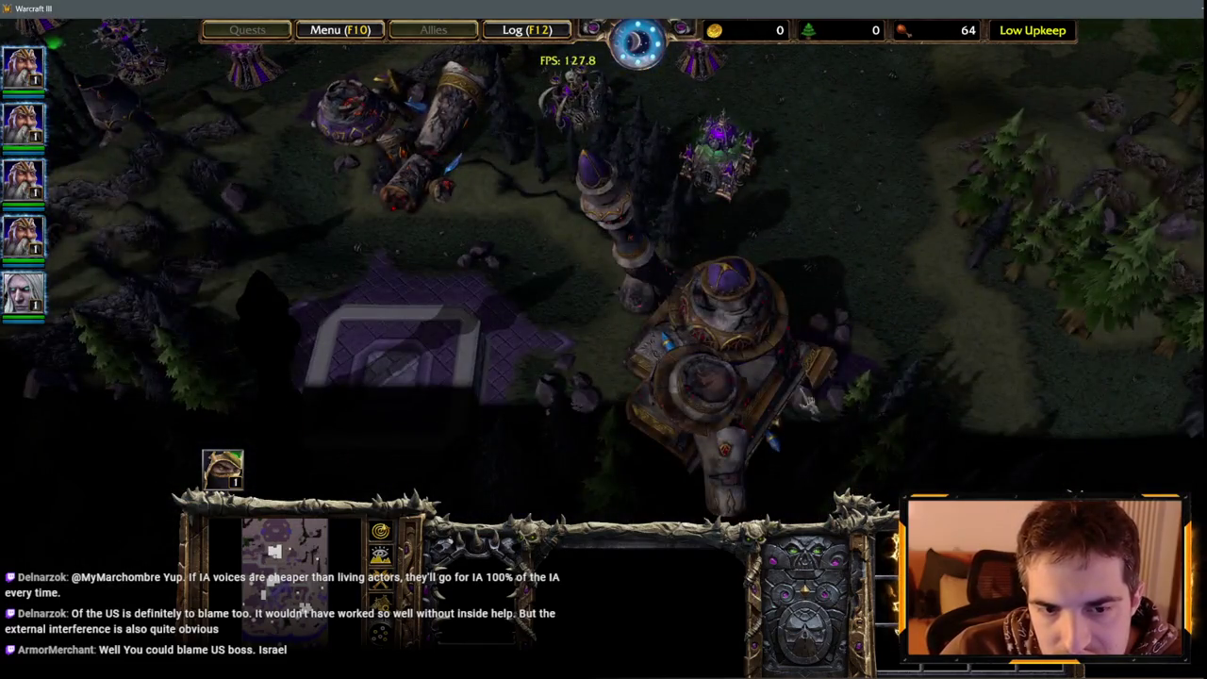
key("Right")
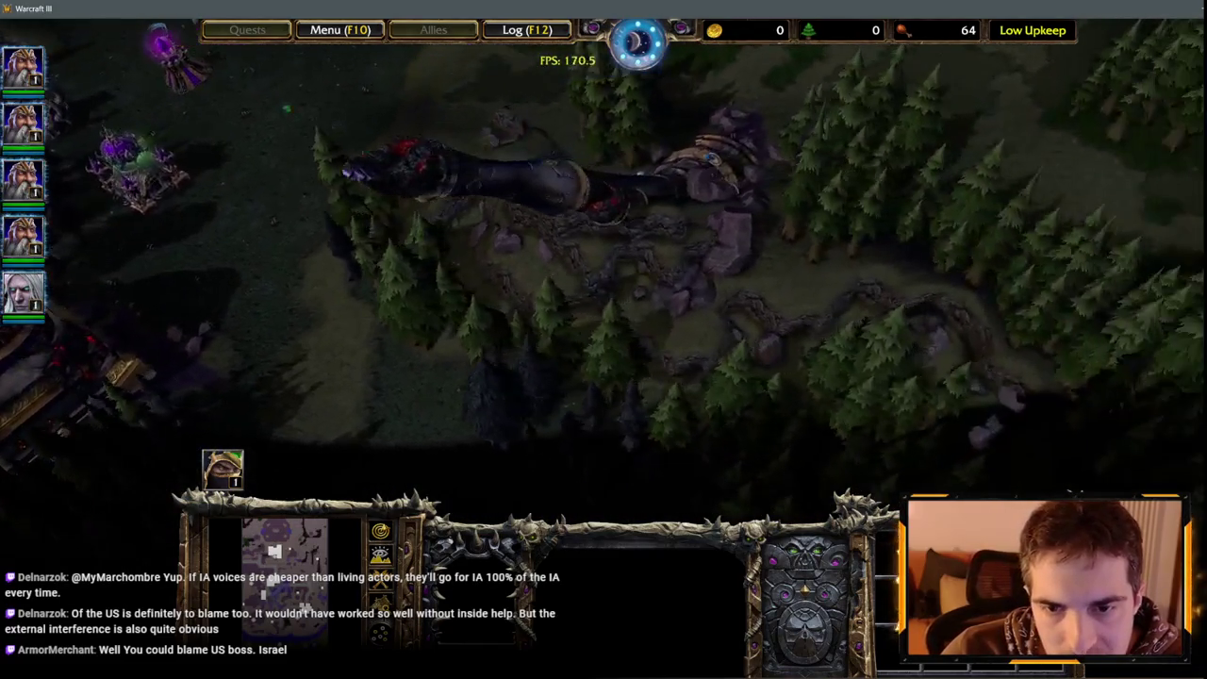
key("Up")
key("Right")
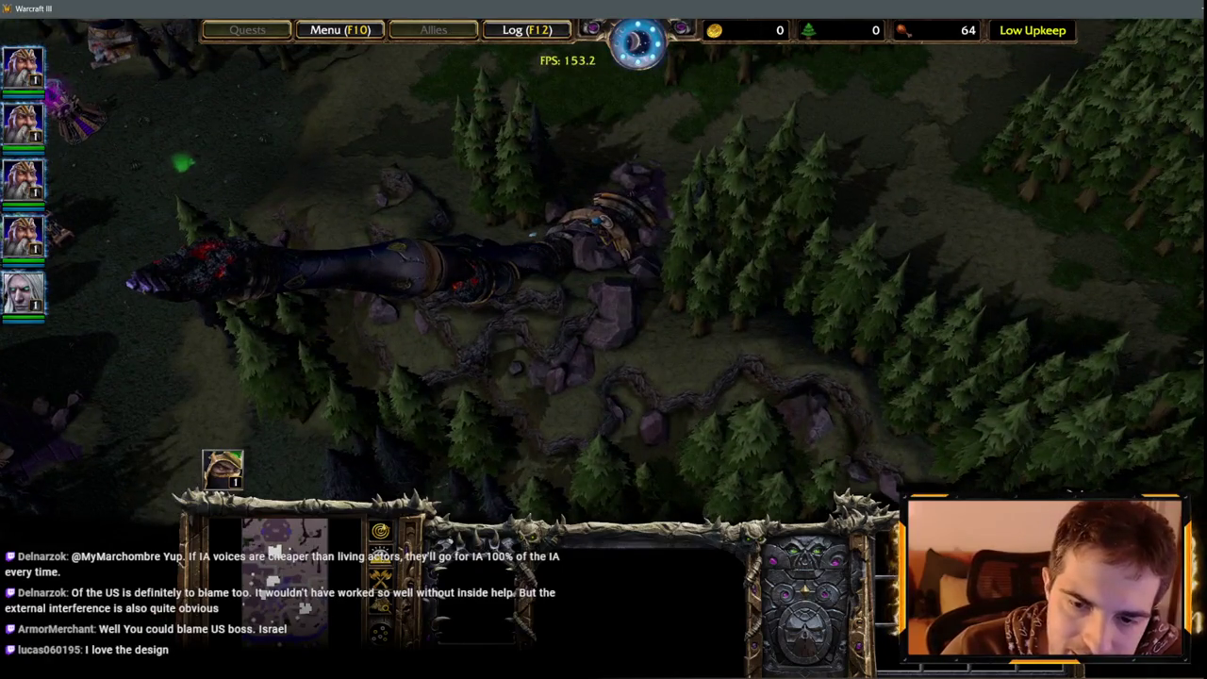
key("Up")
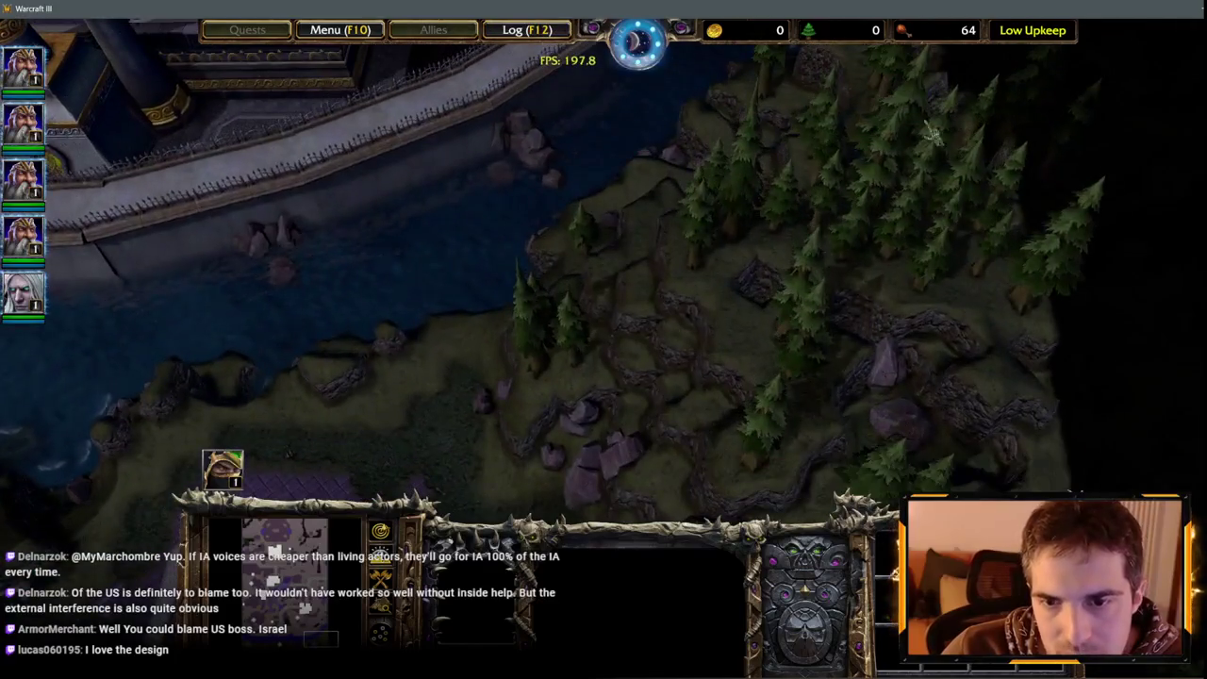
key("Up")
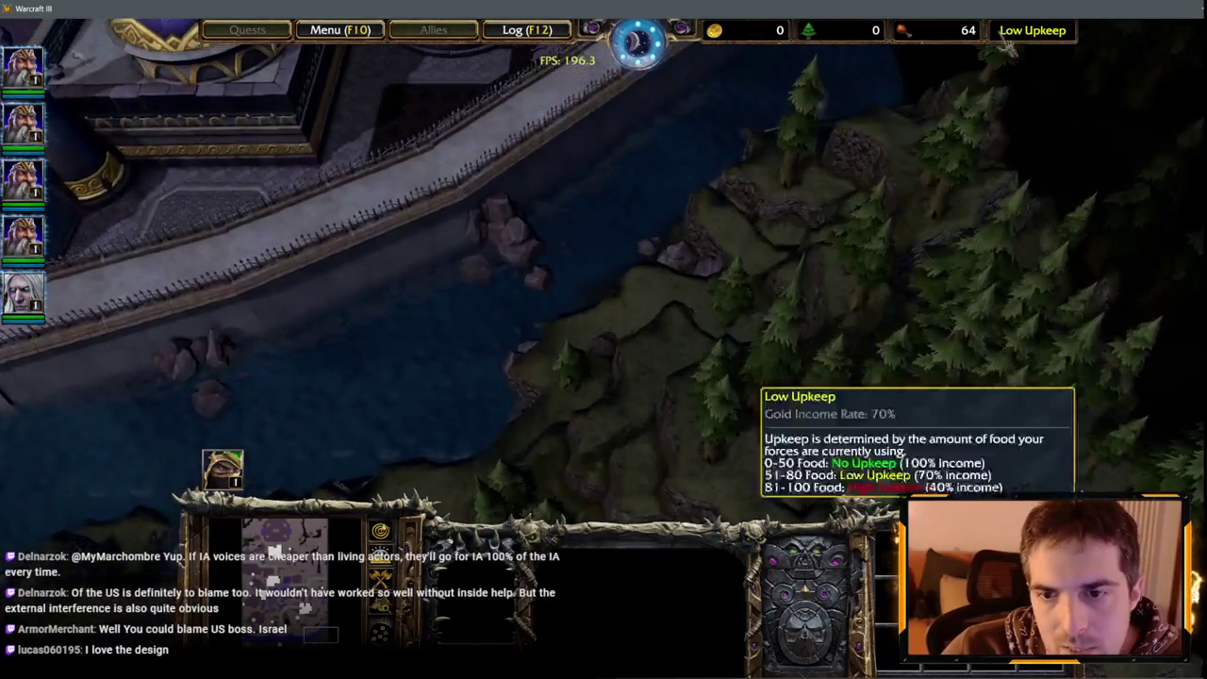
Check the rocks between the fortress plaza and the rocky shore below the Dalaran wall
key("Left")
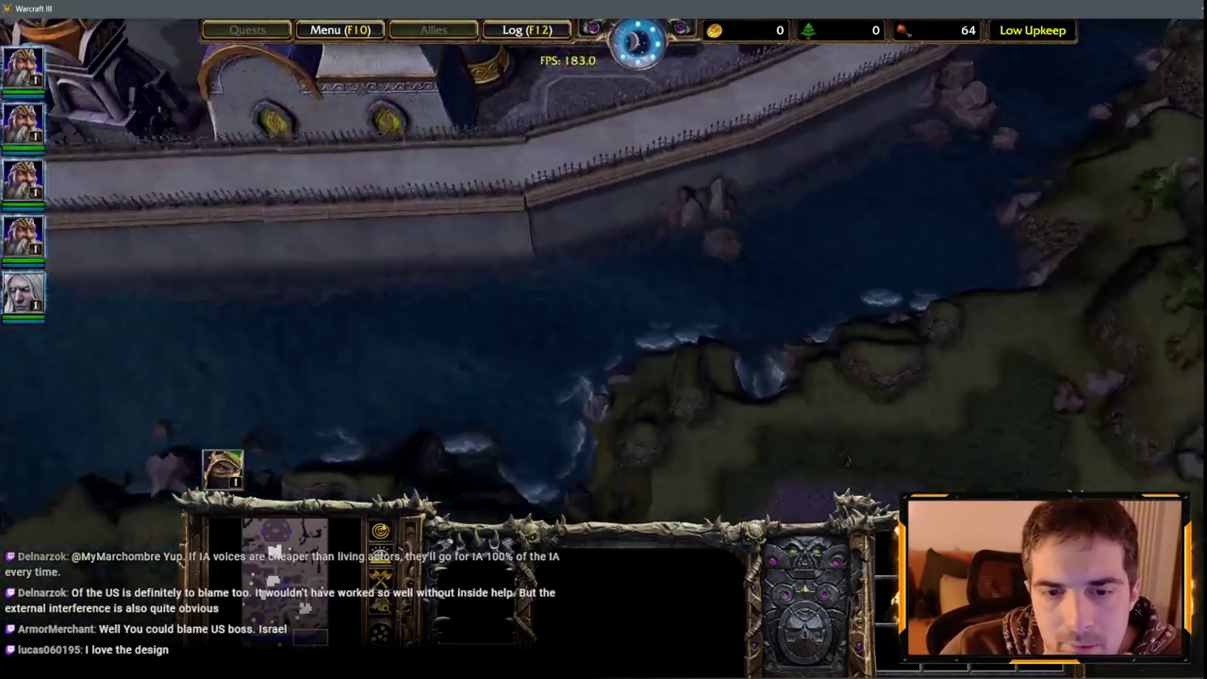
key("Up")
mouse_move(11, 528)
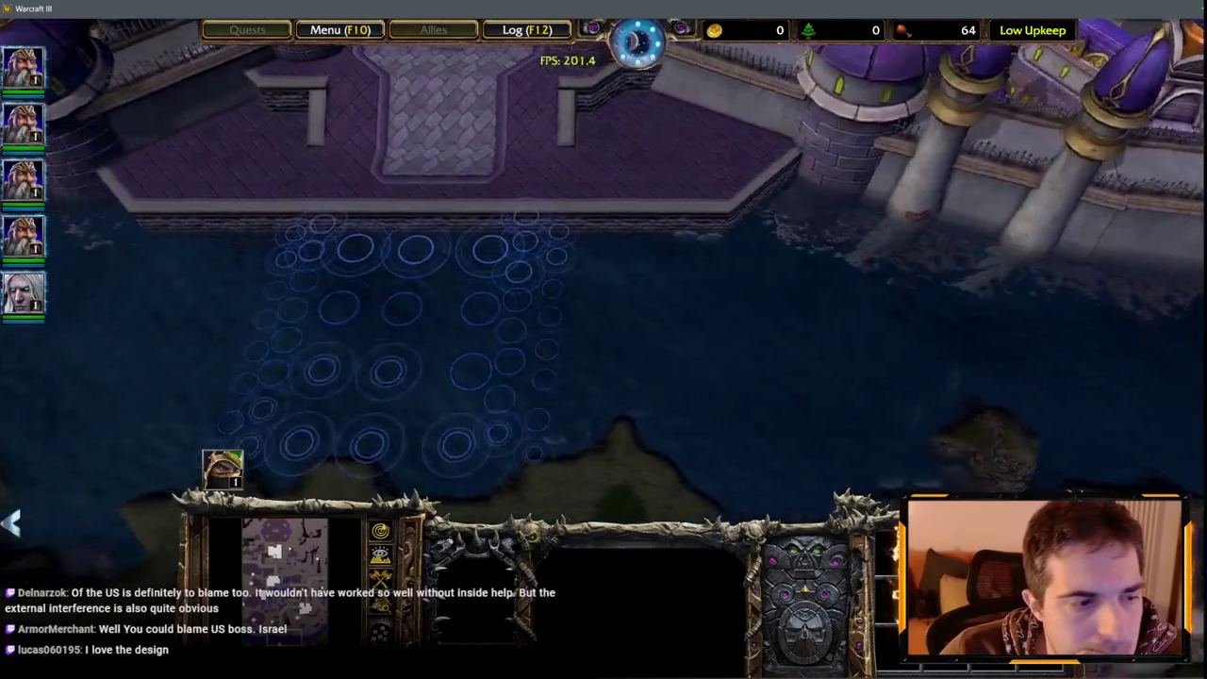
key("Right")
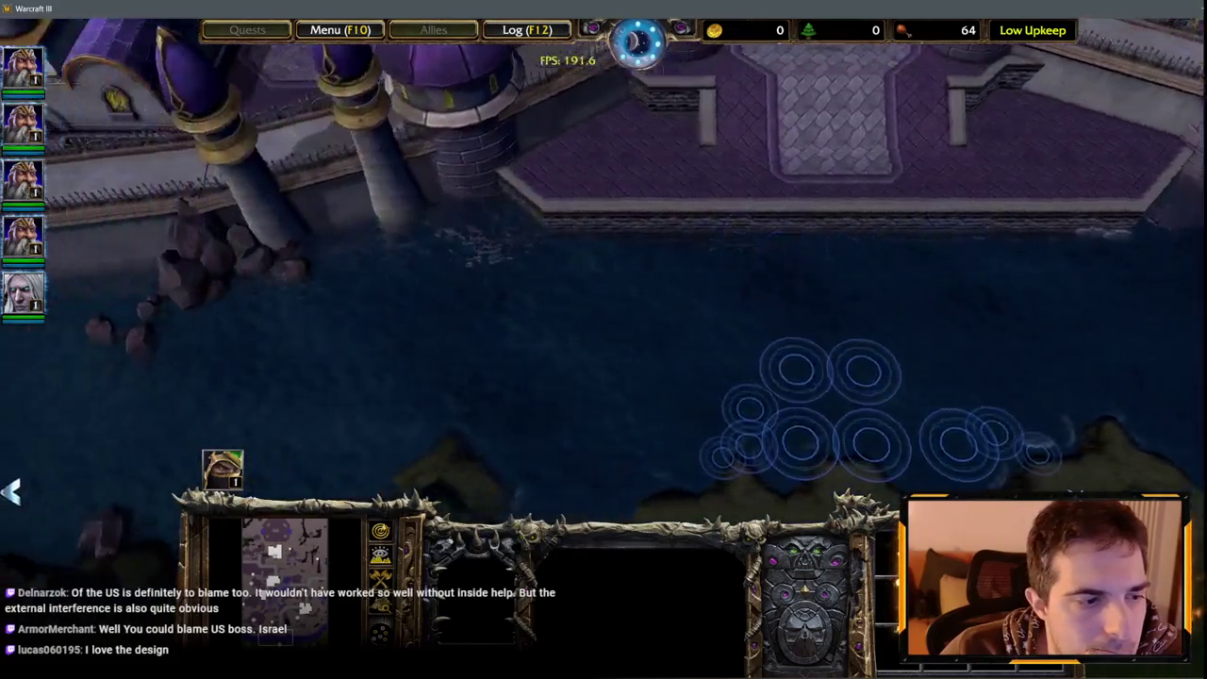
key("Down")
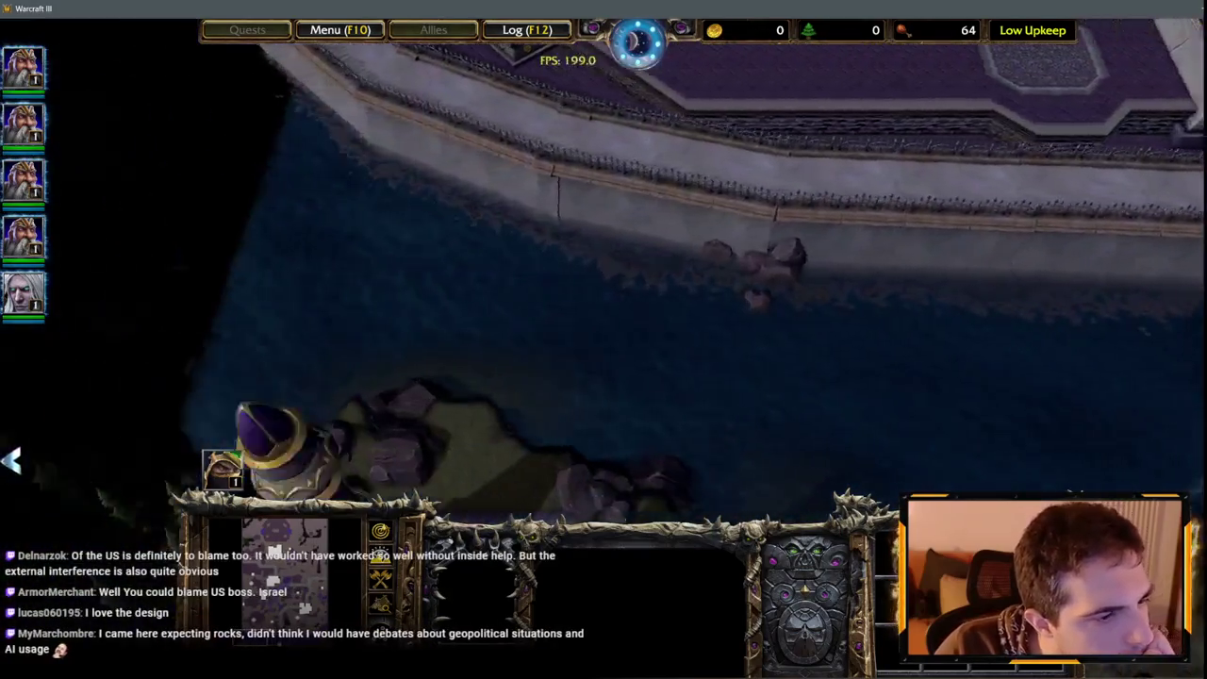
key("Down")
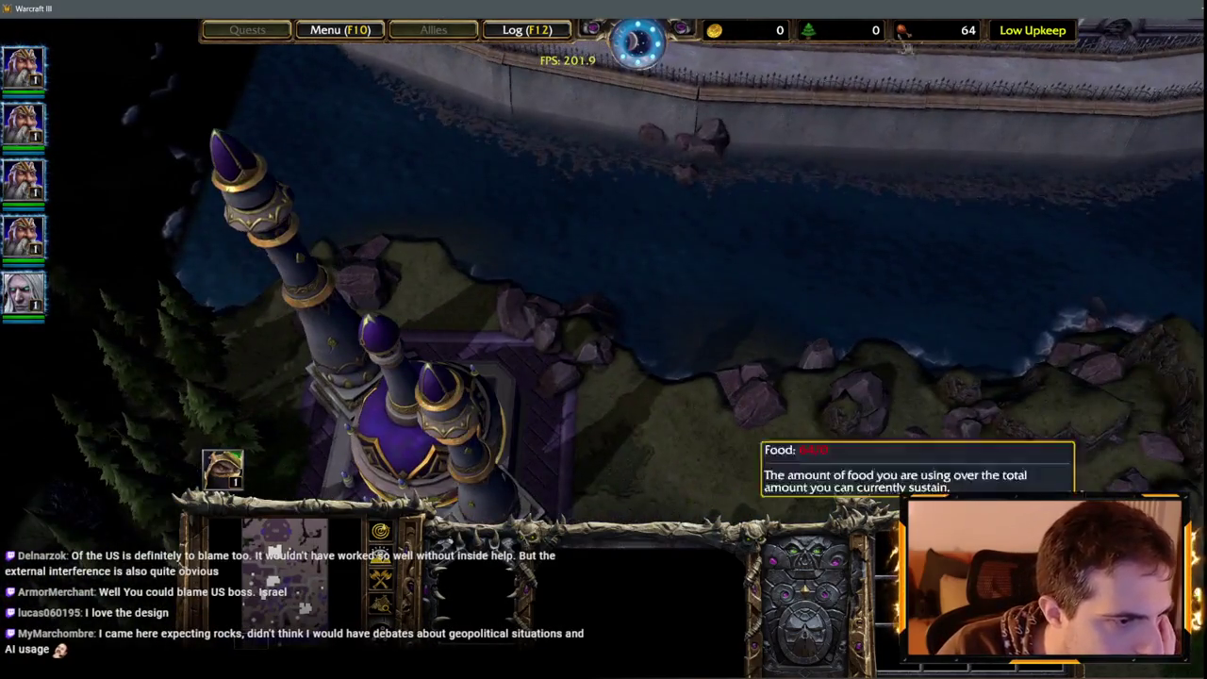
key("Up")
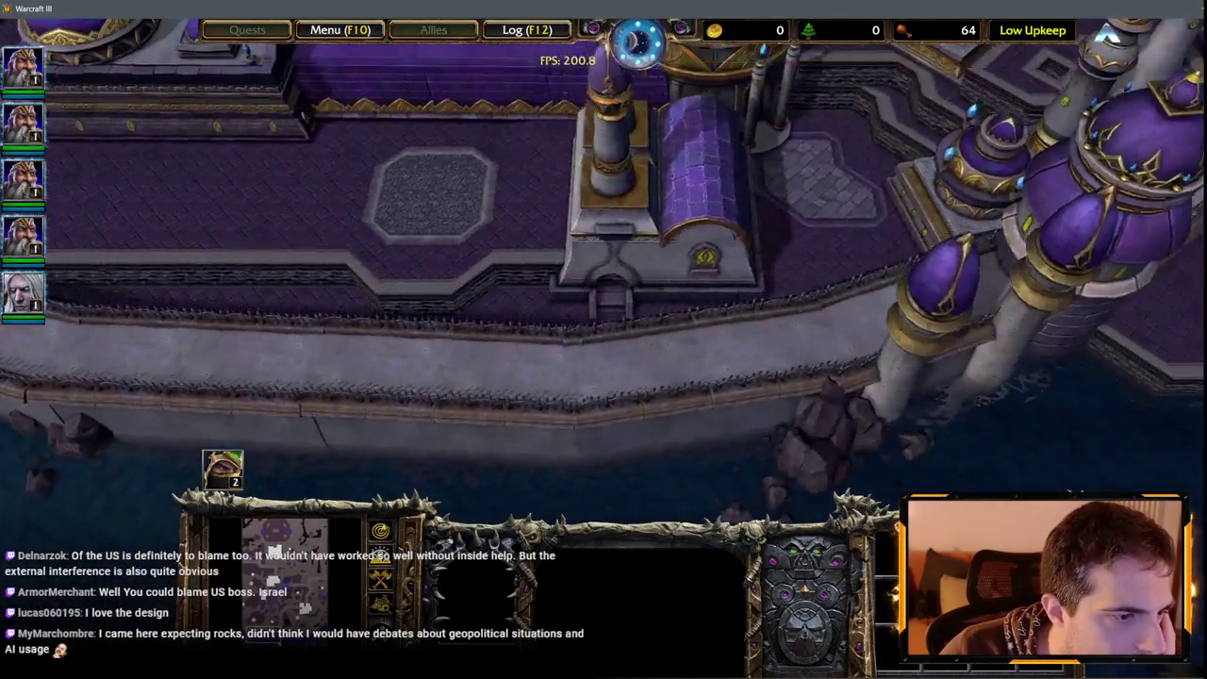
key("Up")
key("Right")
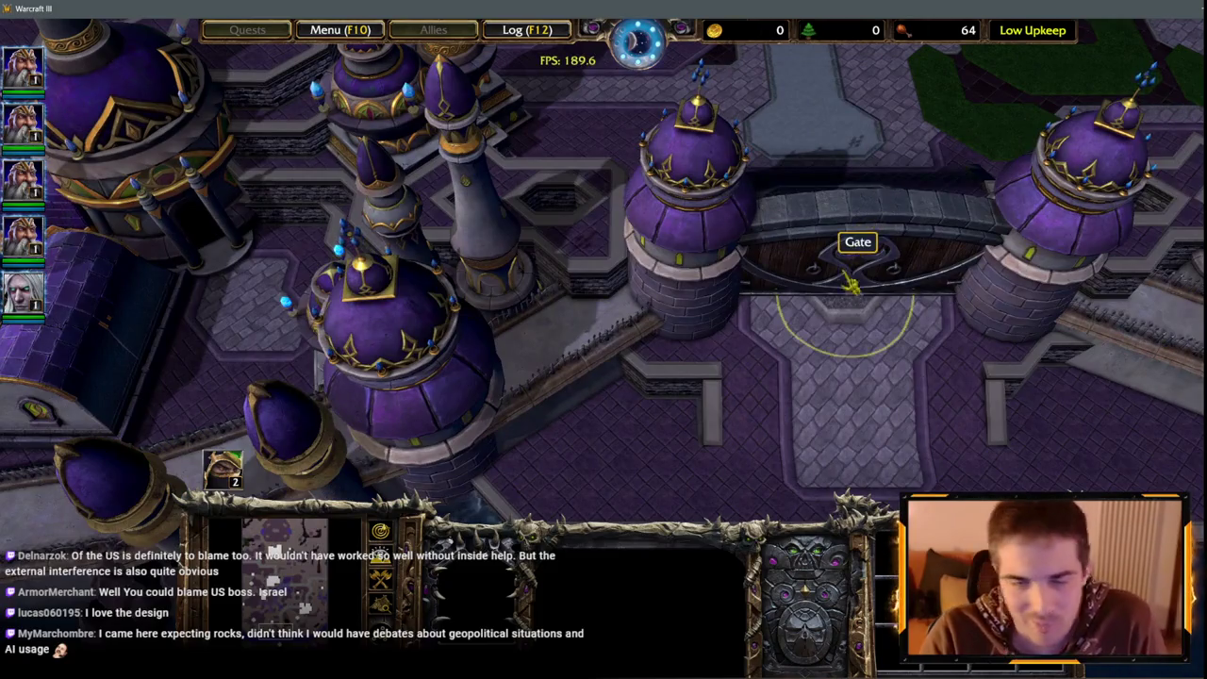
Sweep north over the fortress, back down along the river, and around the river gate
key("Up")
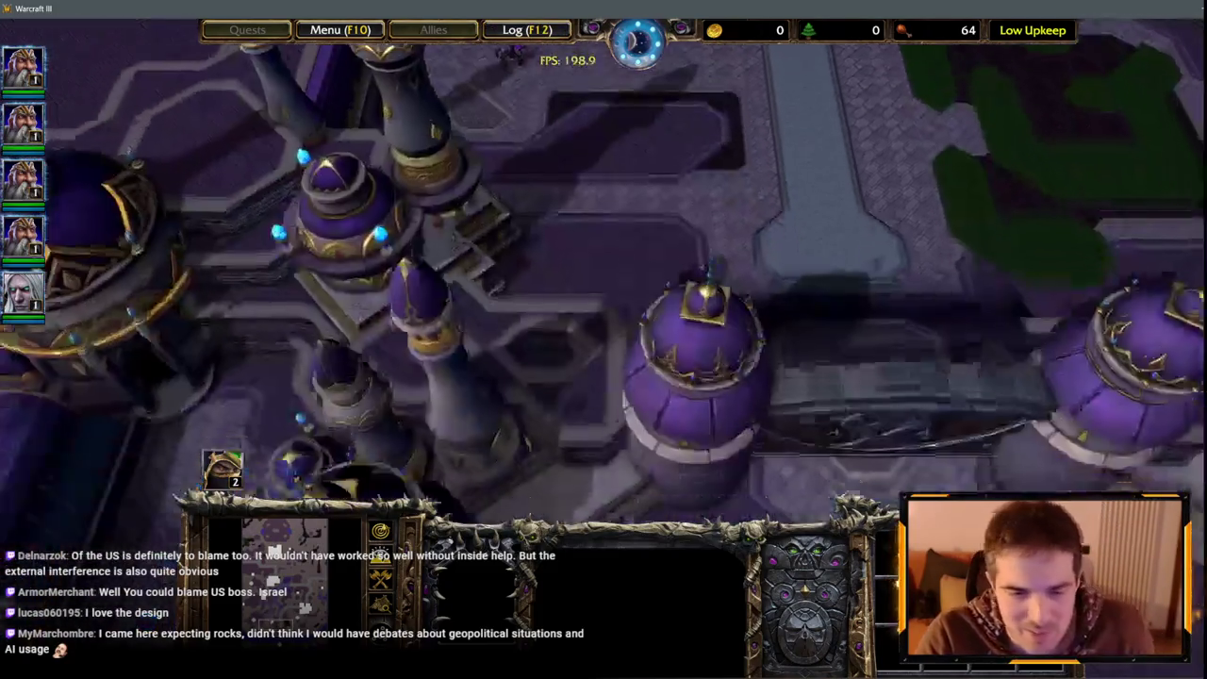
scroll(603, 283, "down", 3)
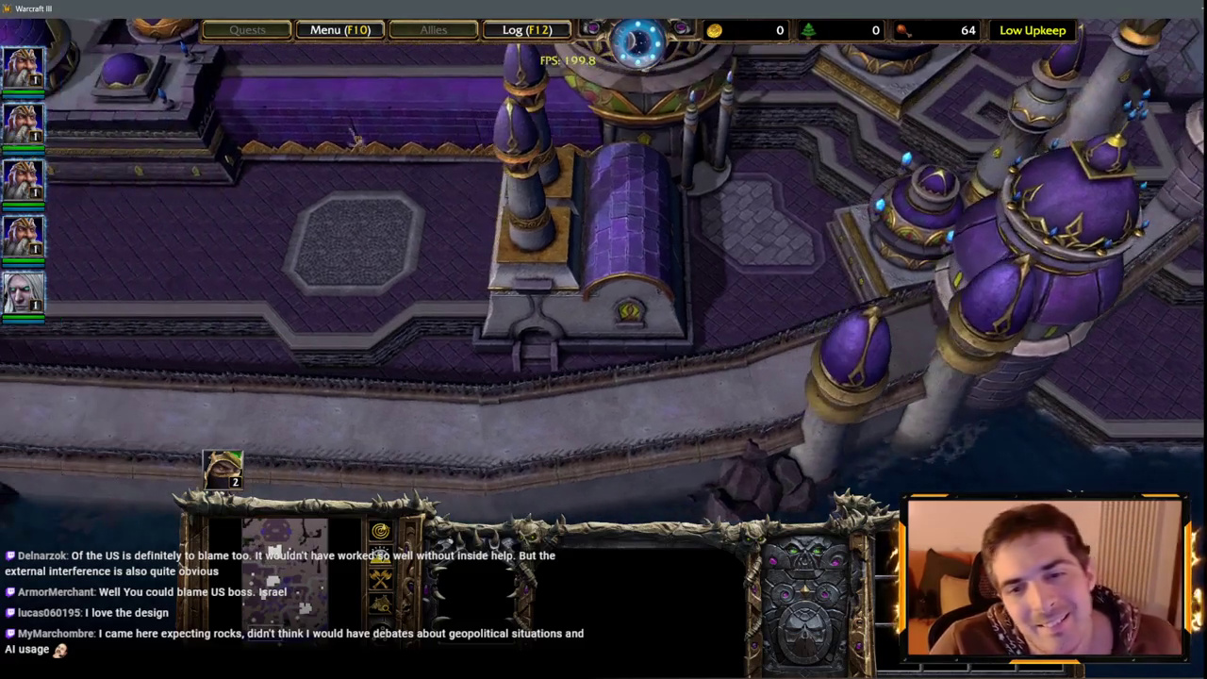
key("Up")
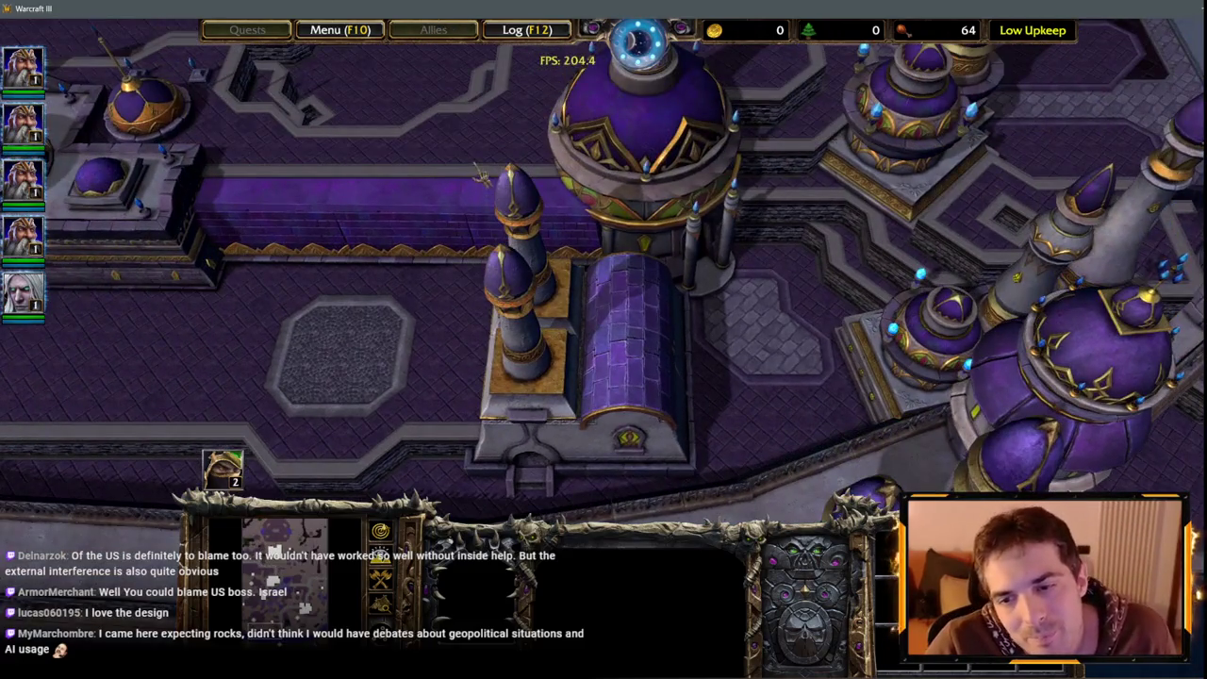
mouse_move(5, 315)
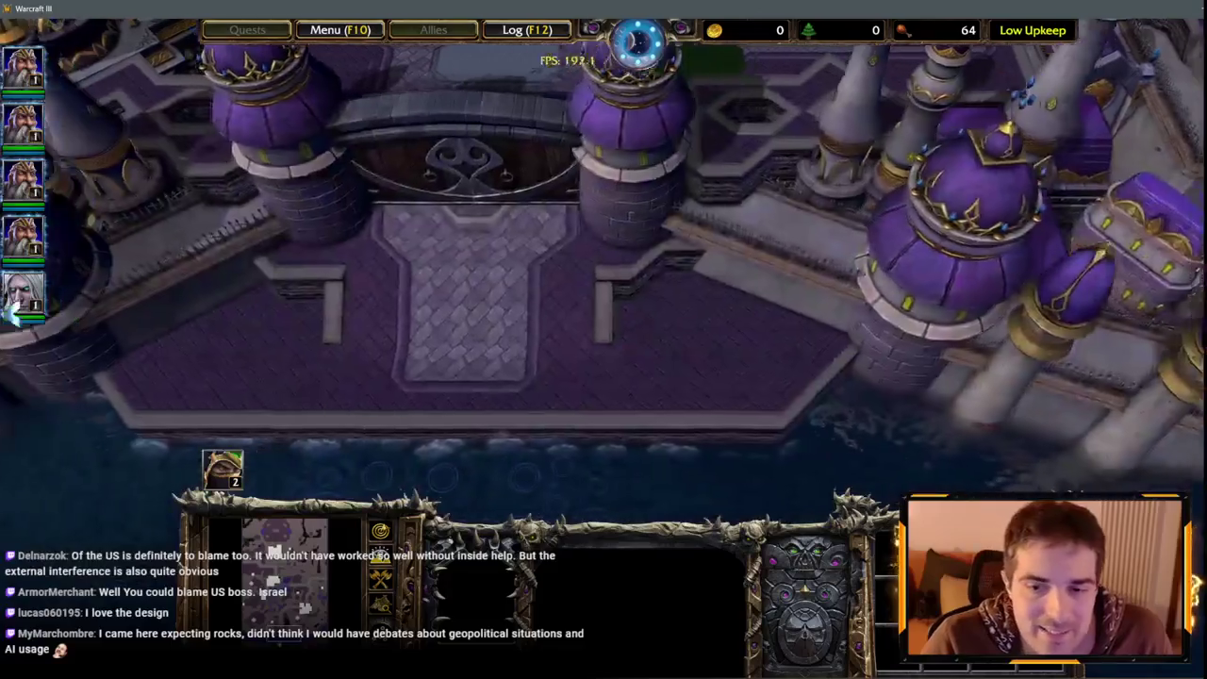
key("Down")
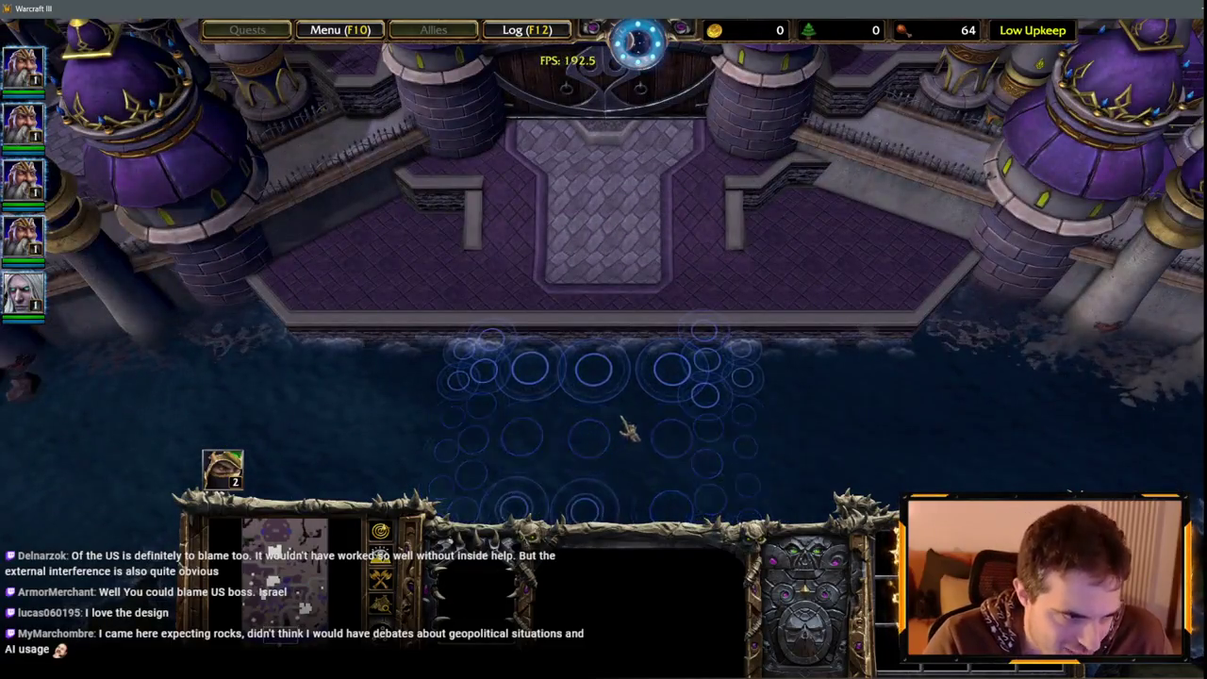
key("Up")
key("Right")
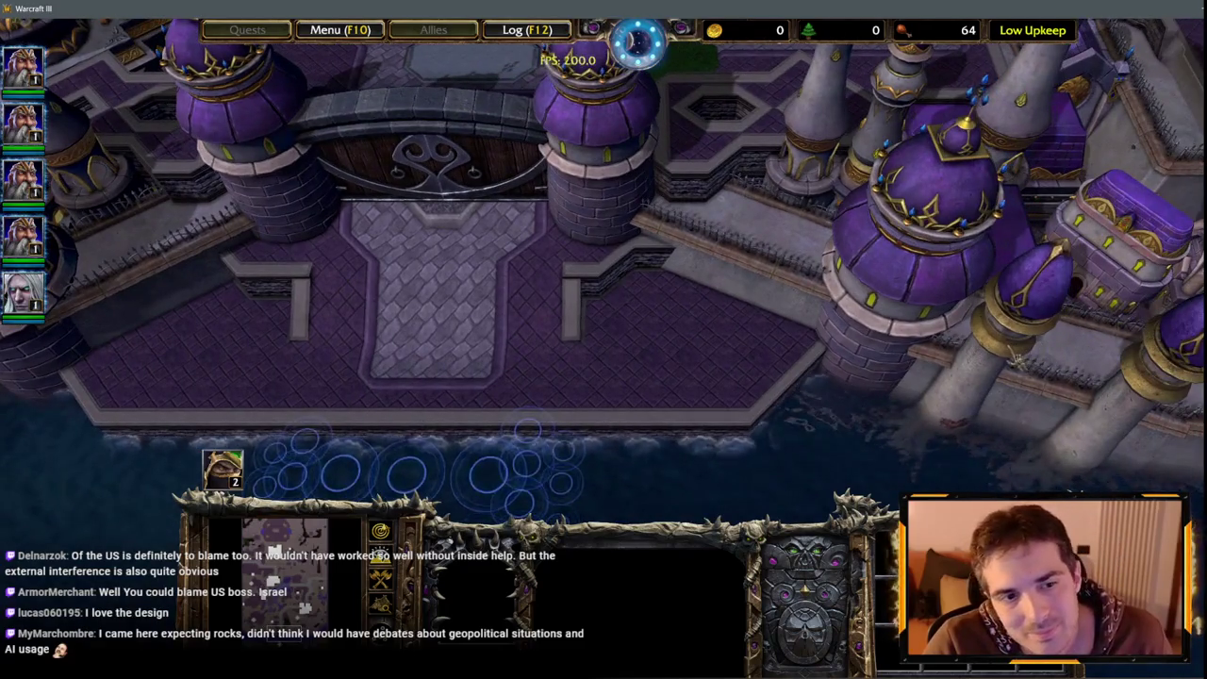
key("Right")
key("Down")
key("Up")
key("Left")
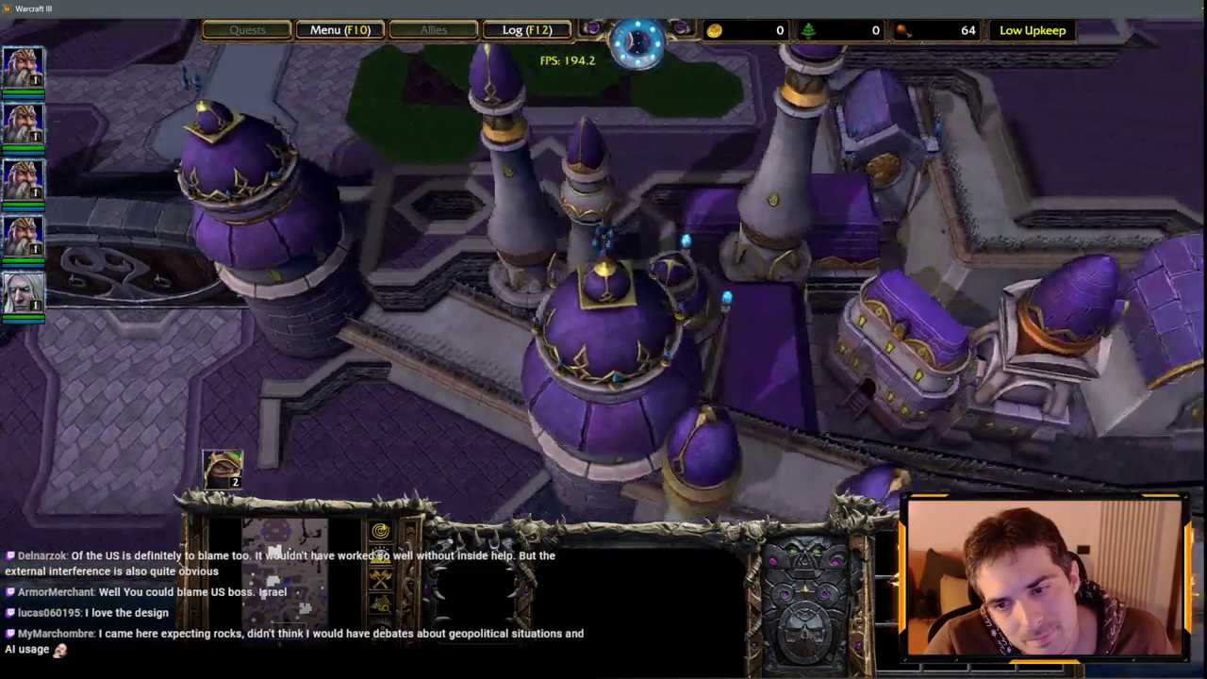
mouse_move(929, 33)
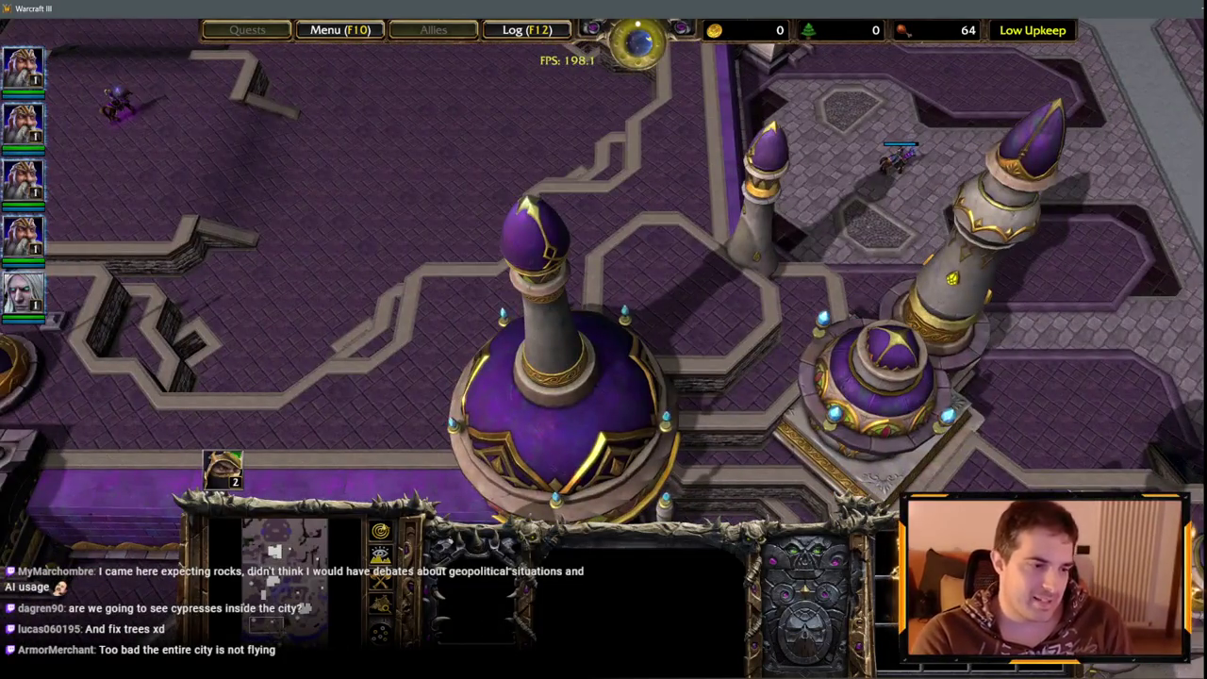
Open the game menu, resume play, then reopen the Game Menu with F10 to end testing
left_click(339, 31)
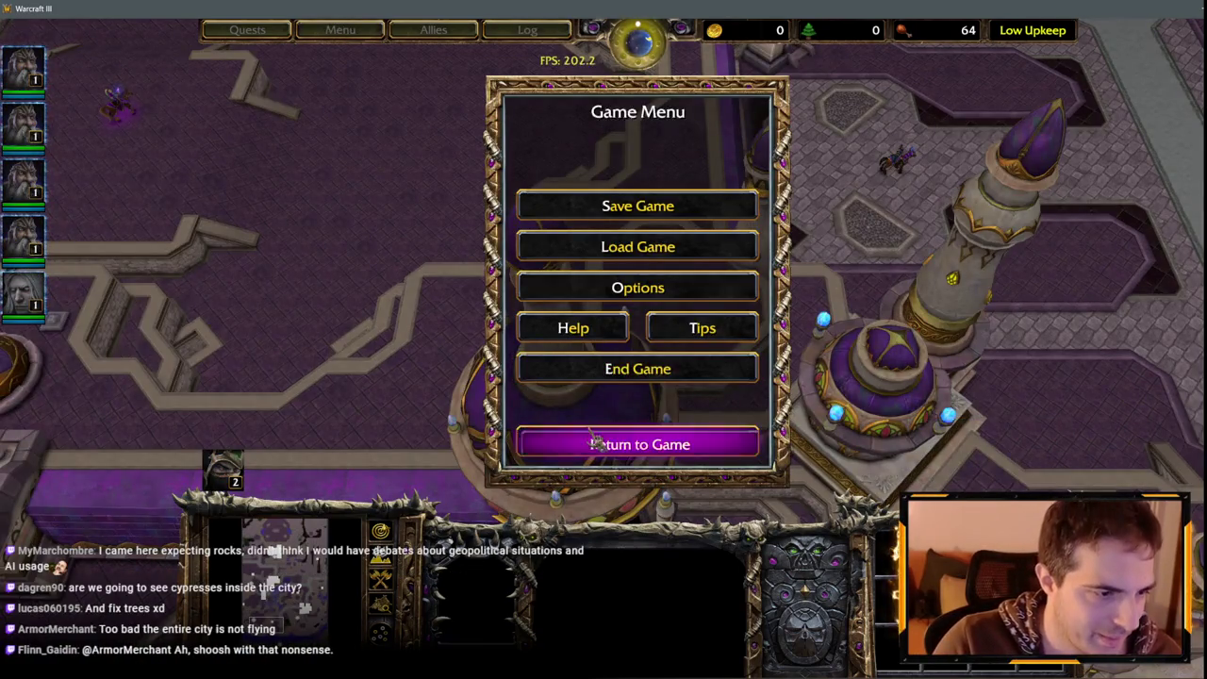
left_click(585, 440)
mouse_move(1196, 638)
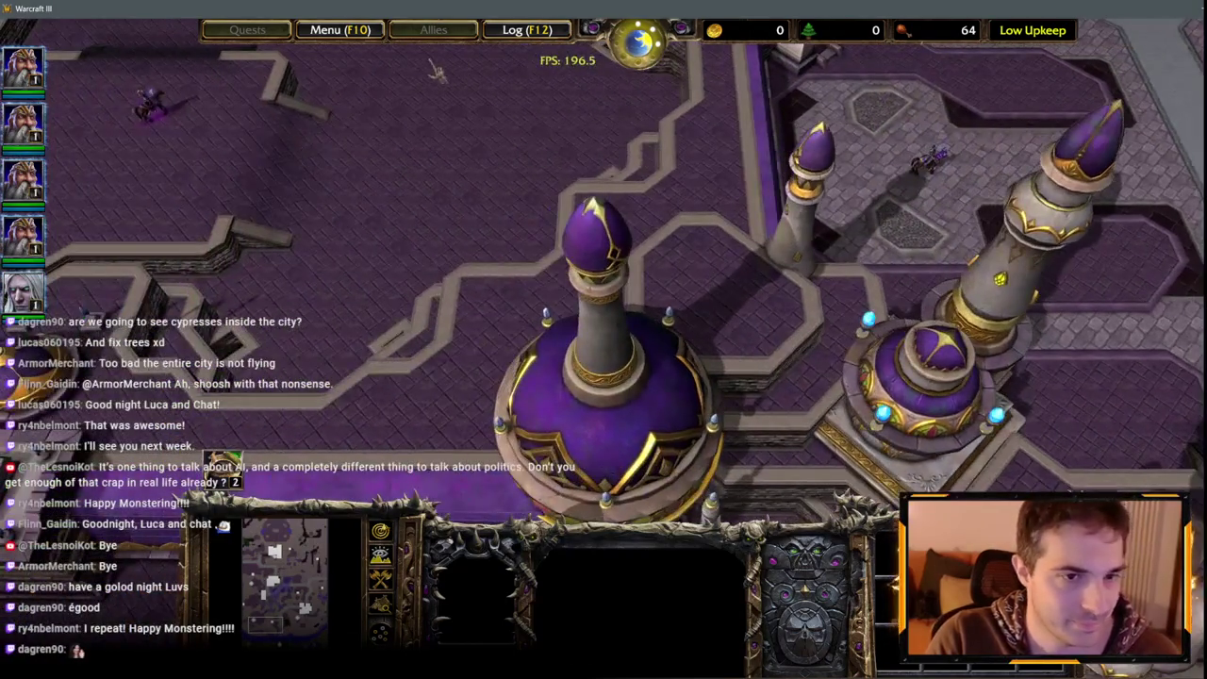
key("F10")
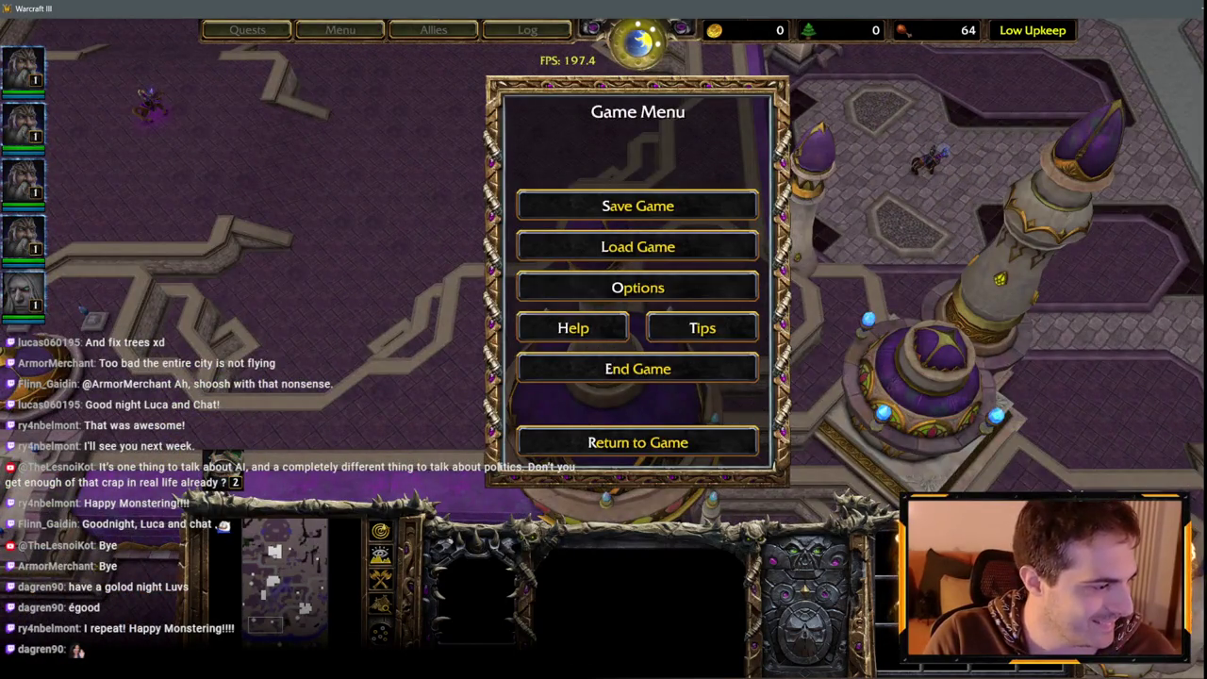